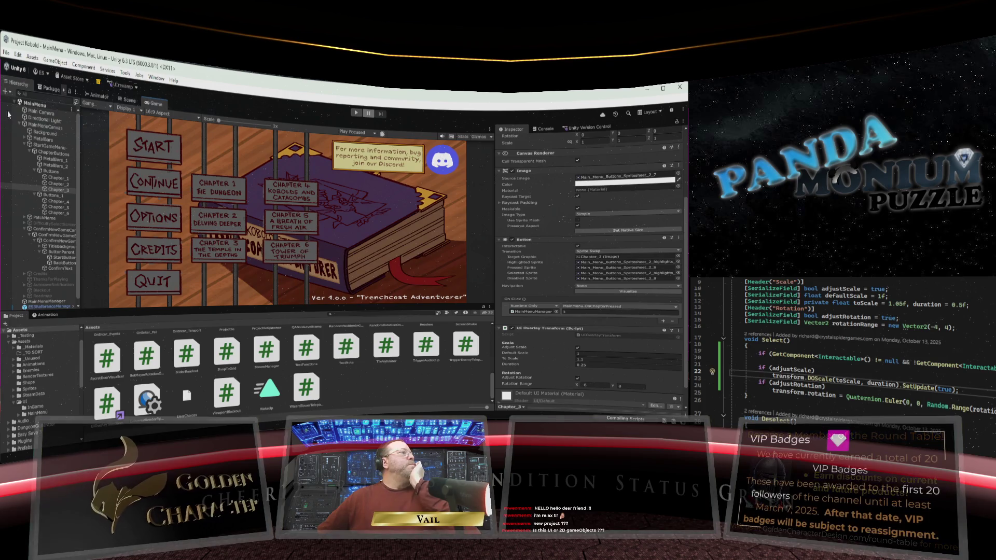
Step: Run the game in Play mode and open the chapter selection from the START sign
{"action": "left_click", "coordinate": [356, 113]}
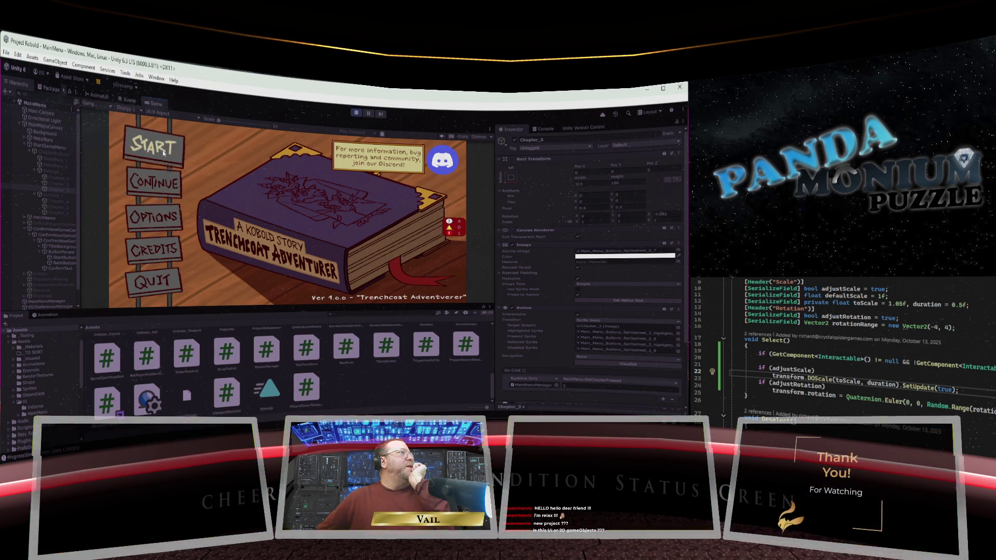
{"action": "left_click", "coordinate": [163, 152]}
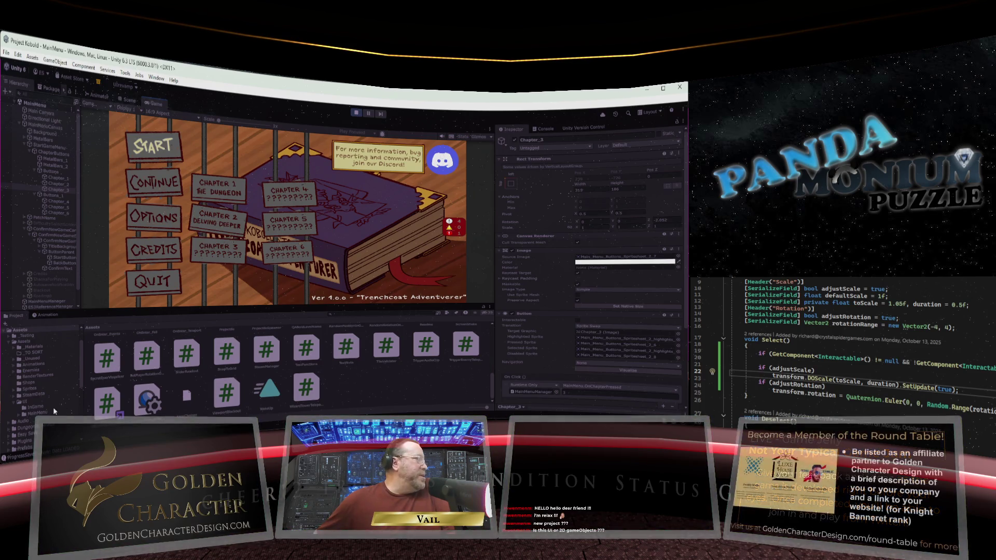
Step: Browse the Project window through UI and InGame to the MainMenu folder's assets
{"action": "scroll", "coordinate": [80, 358], "scroll_direction": "down", "scroll_amount": 2}
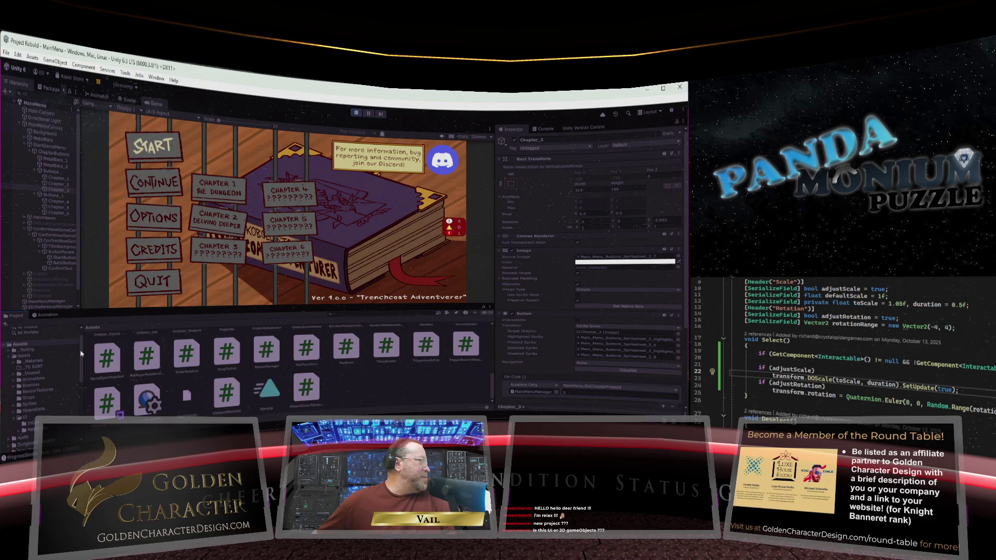
{"action": "scroll", "coordinate": [78, 367], "scroll_direction": "down", "scroll_amount": 2}
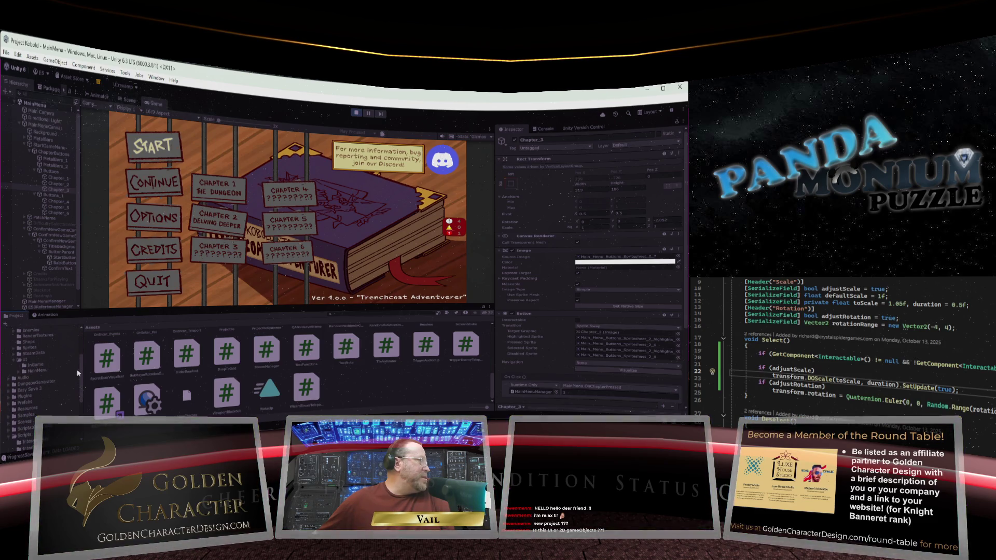
{"action": "left_click", "coordinate": [75, 361]}
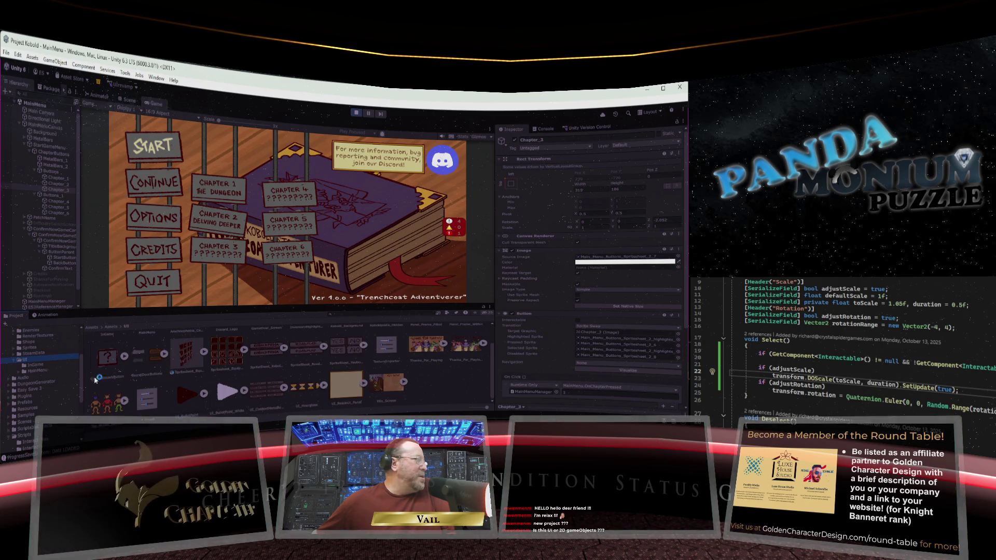
{"action": "left_click", "coordinate": [37, 364]}
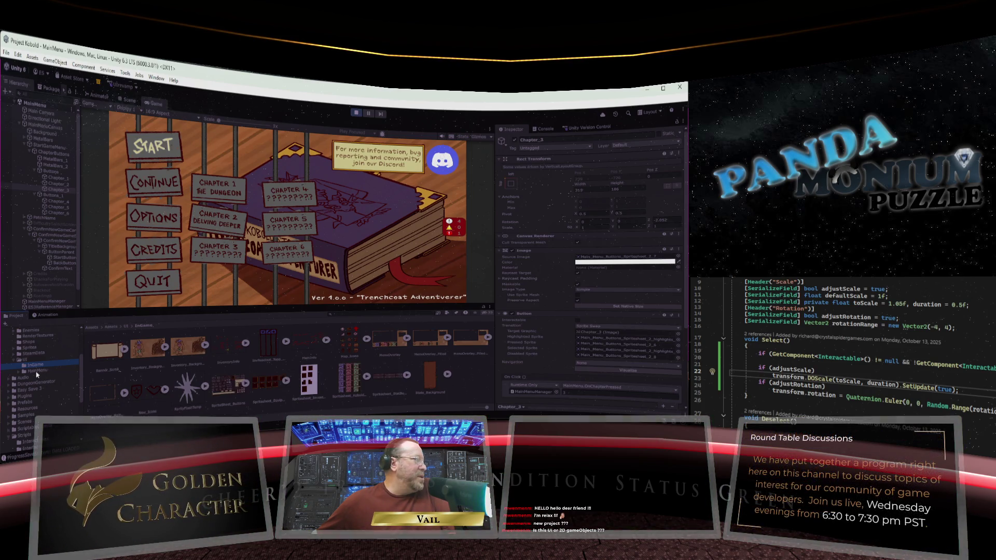
{"action": "left_click", "coordinate": [21, 372]}
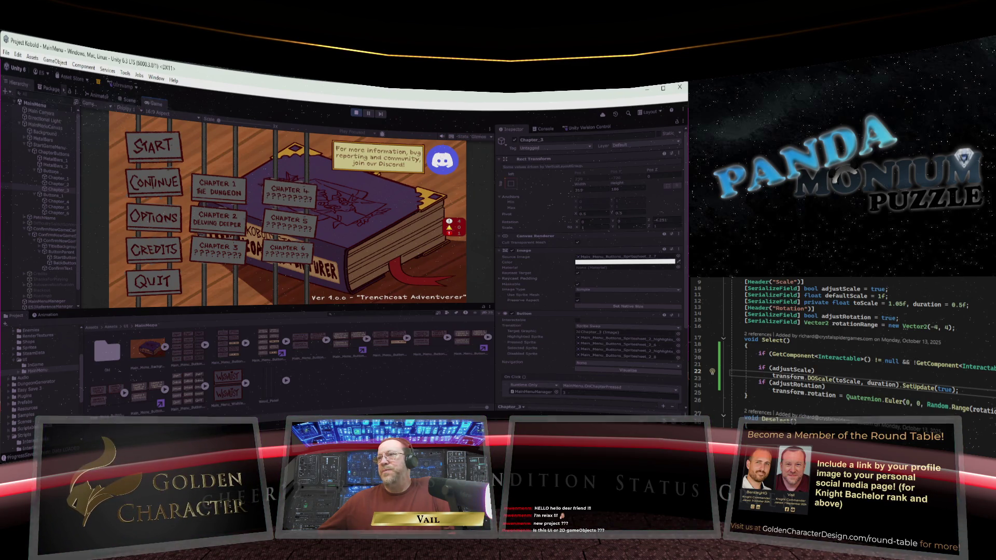
Step: Scroll through the UIOverlayTransform script, then stop the running game
{"action": "scroll", "coordinate": [842, 344], "scroll_direction": "down", "scroll_amount": 9}
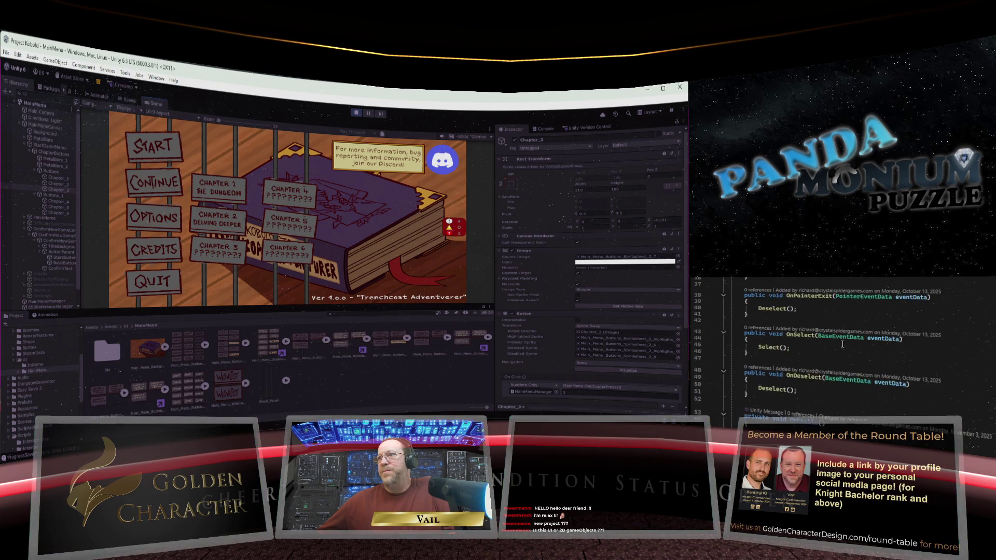
{"action": "scroll", "coordinate": [843, 344], "scroll_direction": "up", "scroll_amount": 9}
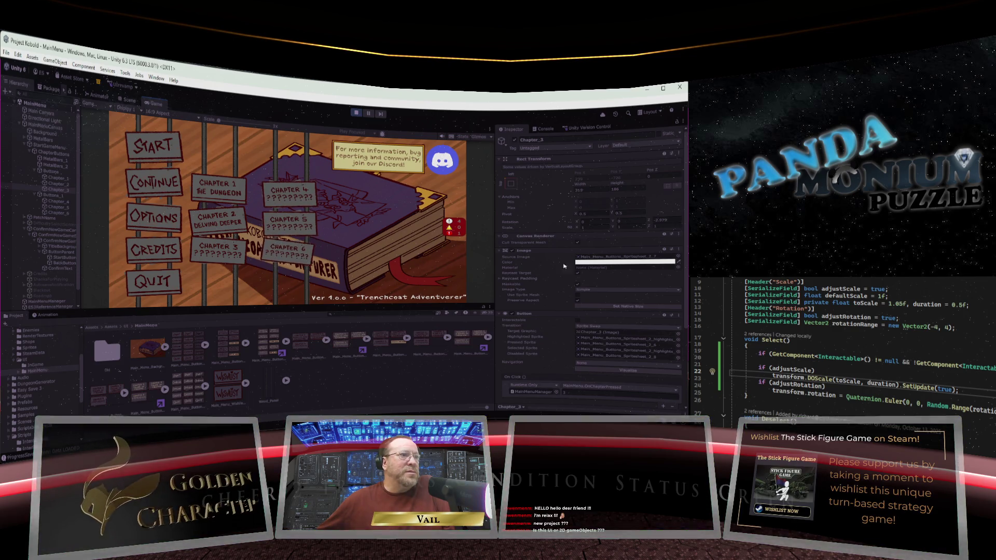
{"action": "scroll", "coordinate": [582, 267], "scroll_direction": "down", "scroll_amount": 2}
{"action": "scroll", "coordinate": [977, 437], "scroll_direction": "down", "scroll_amount": 4}
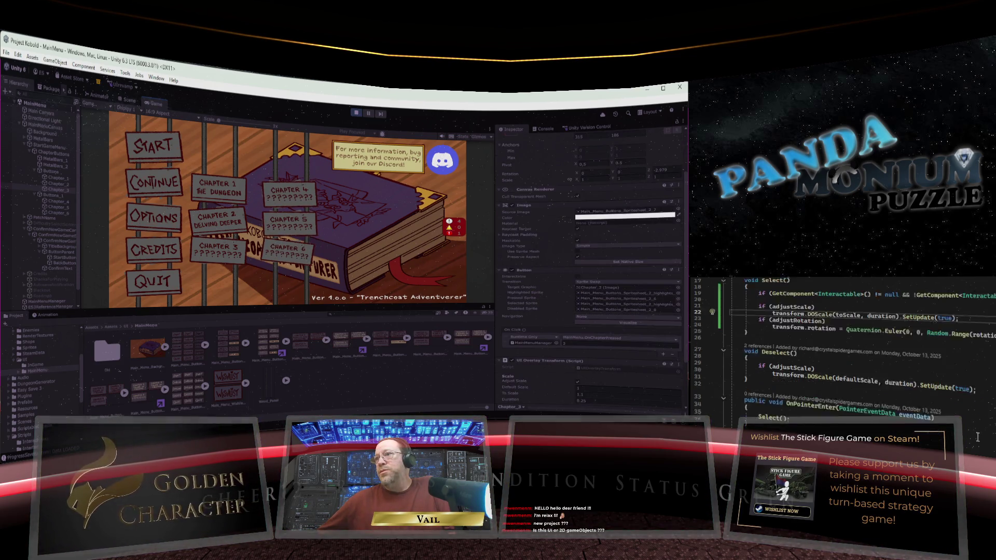
{"action": "scroll", "coordinate": [976, 442], "scroll_direction": "down", "scroll_amount": 2}
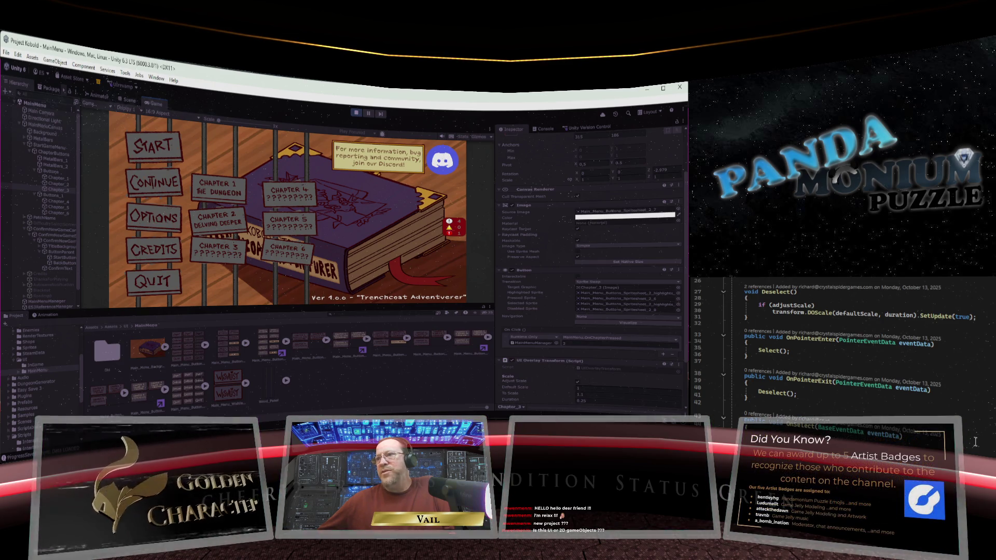
{"action": "scroll", "coordinate": [975, 441], "scroll_direction": "up", "scroll_amount": 7}
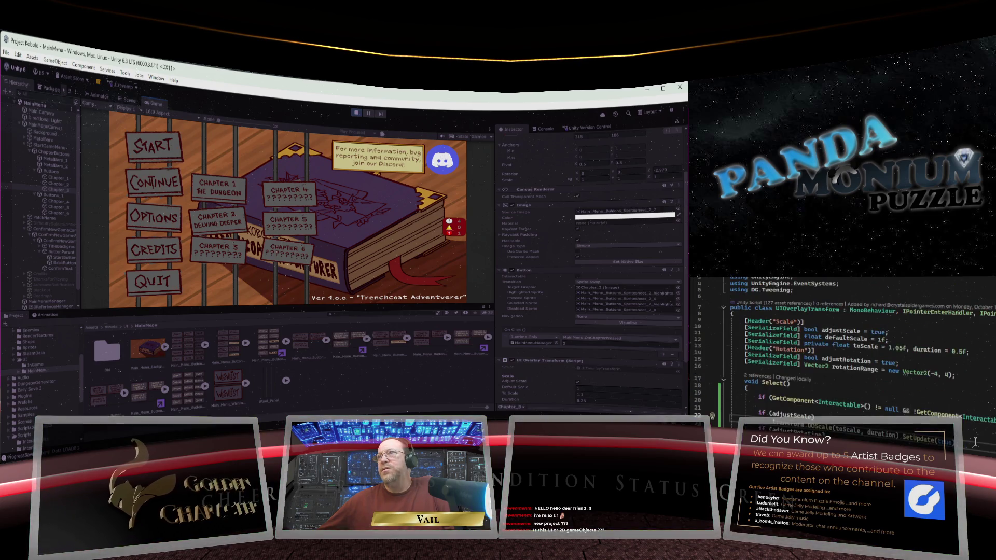
{"action": "scroll", "coordinate": [976, 441], "scroll_direction": "down", "scroll_amount": 9}
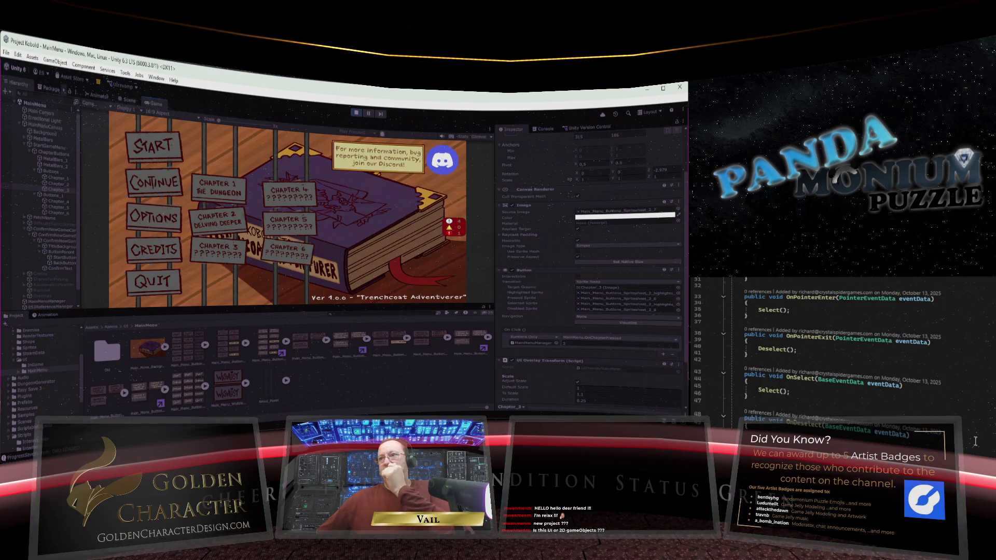
{"action": "scroll", "coordinate": [976, 442], "scroll_direction": "up", "scroll_amount": 9}
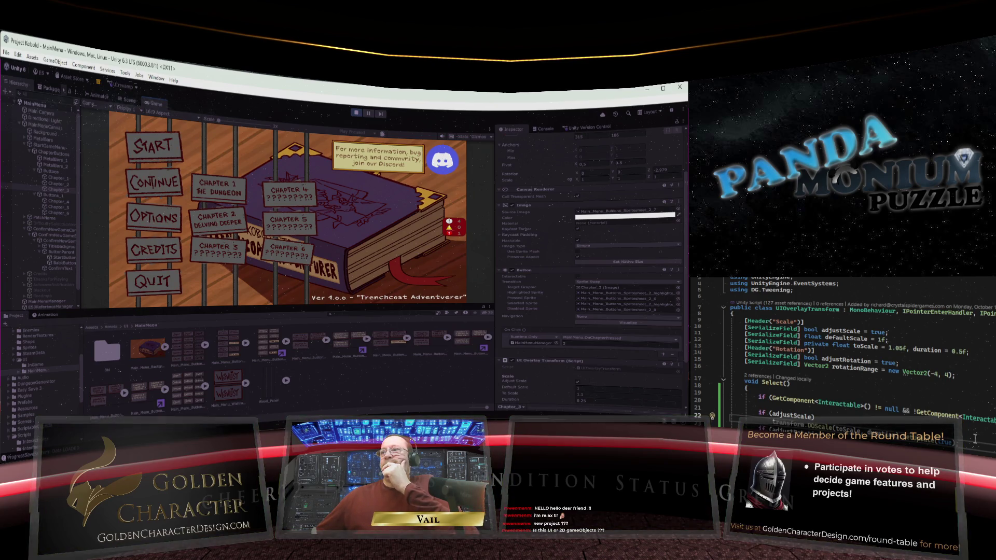
{"action": "scroll", "coordinate": [974, 438], "scroll_direction": "down", "scroll_amount": 3}
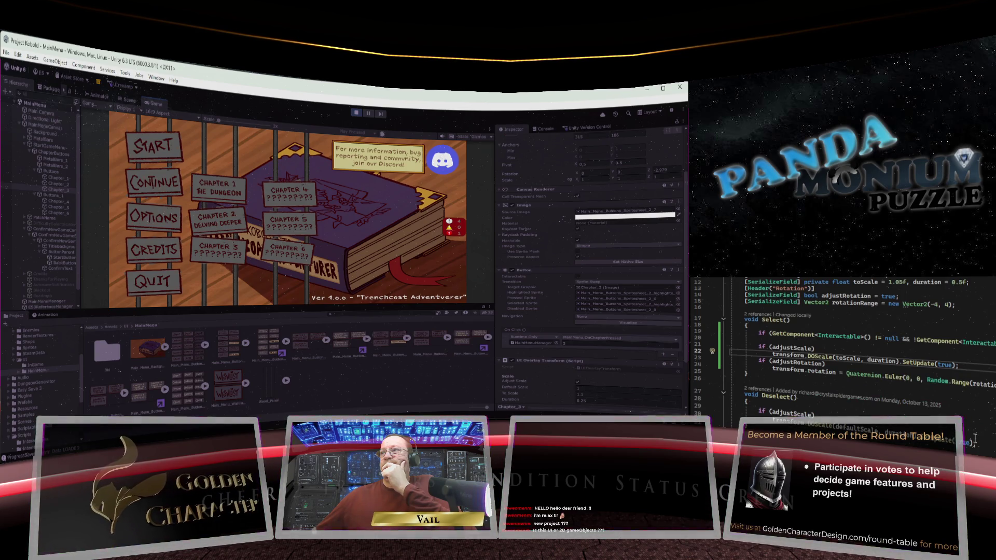
{"action": "scroll", "coordinate": [975, 439], "scroll_direction": "up", "scroll_amount": 1}
{"action": "scroll", "coordinate": [975, 438], "scroll_direction": "up", "scroll_amount": 2}
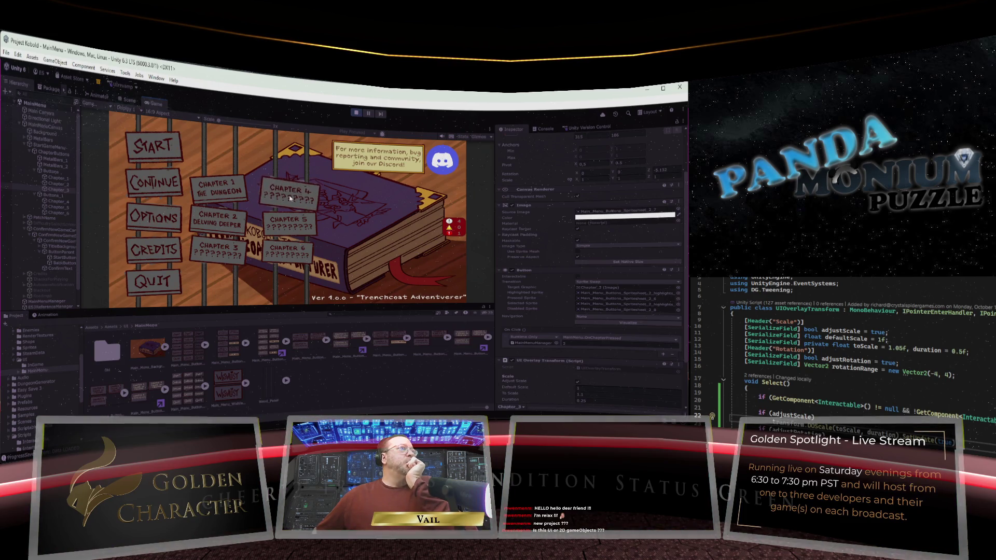
{"action": "left_click", "coordinate": [357, 114]}
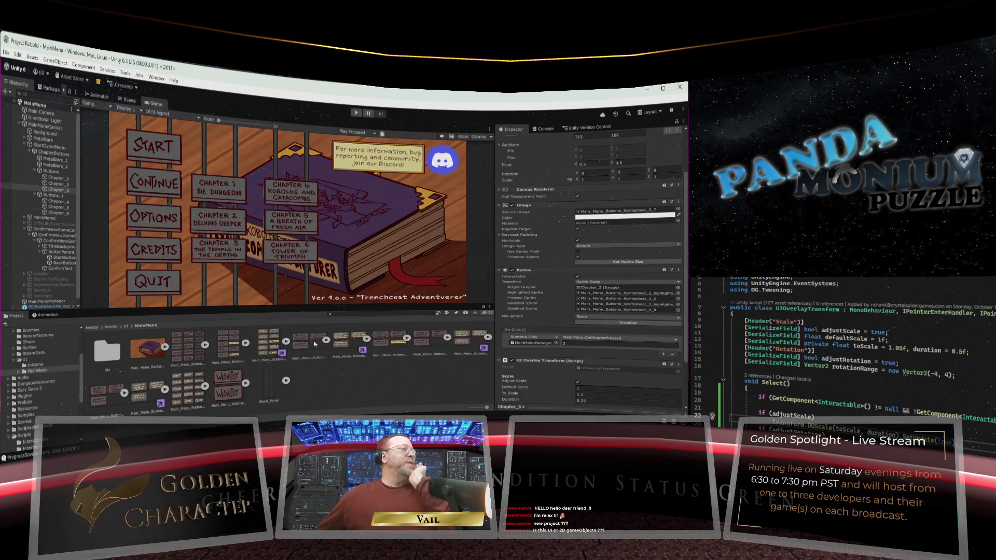
Step: Reimport the Main_Menu_Buttons_Spritesheet highlights textures 3, 2, 5 and 6
{"action": "left_click", "coordinate": [346, 341]}
{"action": "right_click", "coordinate": [345, 341]}
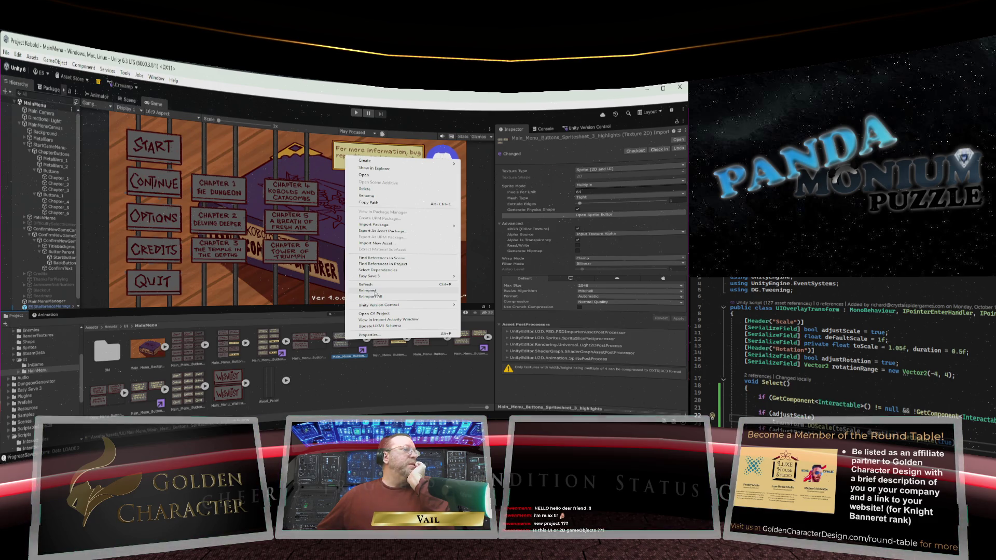
{"action": "left_click", "coordinate": [375, 292]}
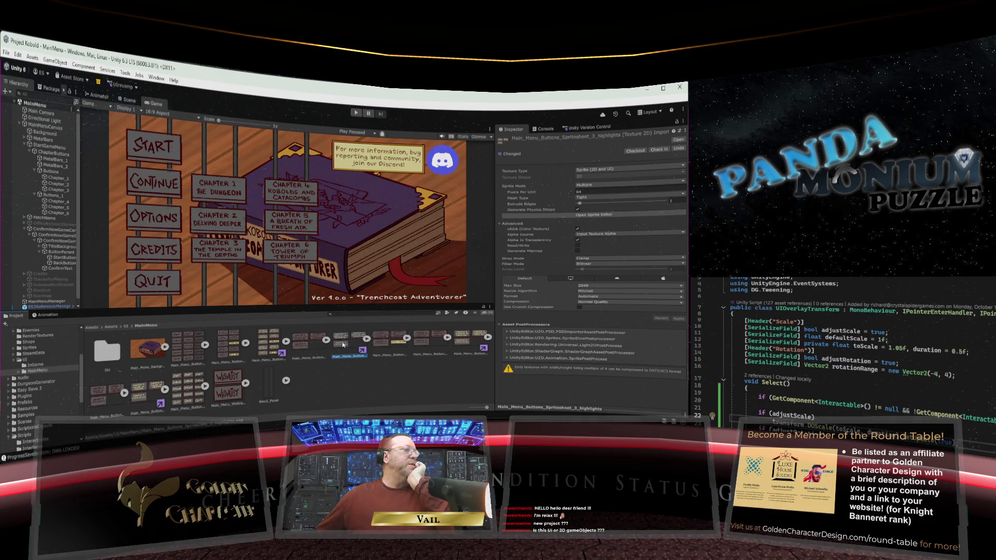
{"action": "right_click", "coordinate": [265, 345]}
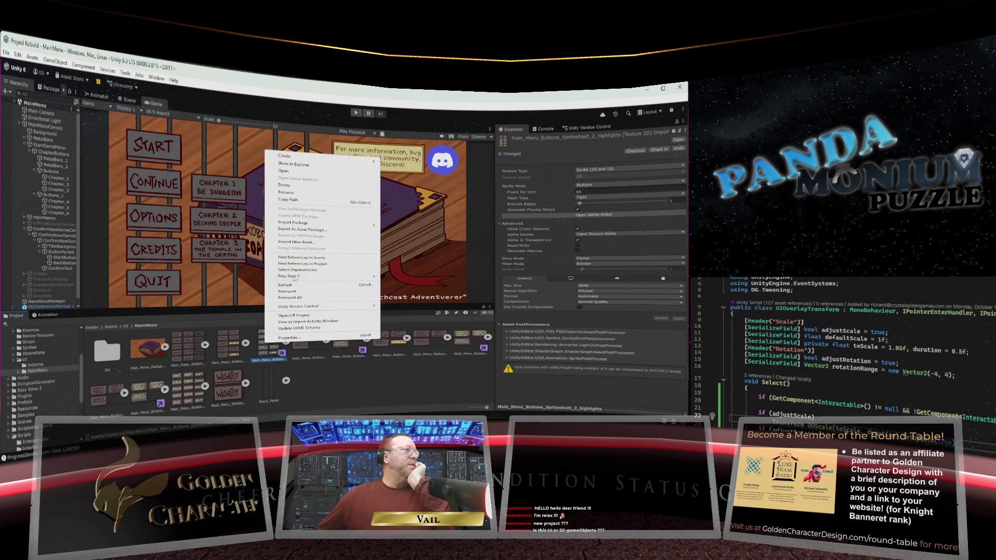
{"action": "left_click", "coordinate": [299, 293]}
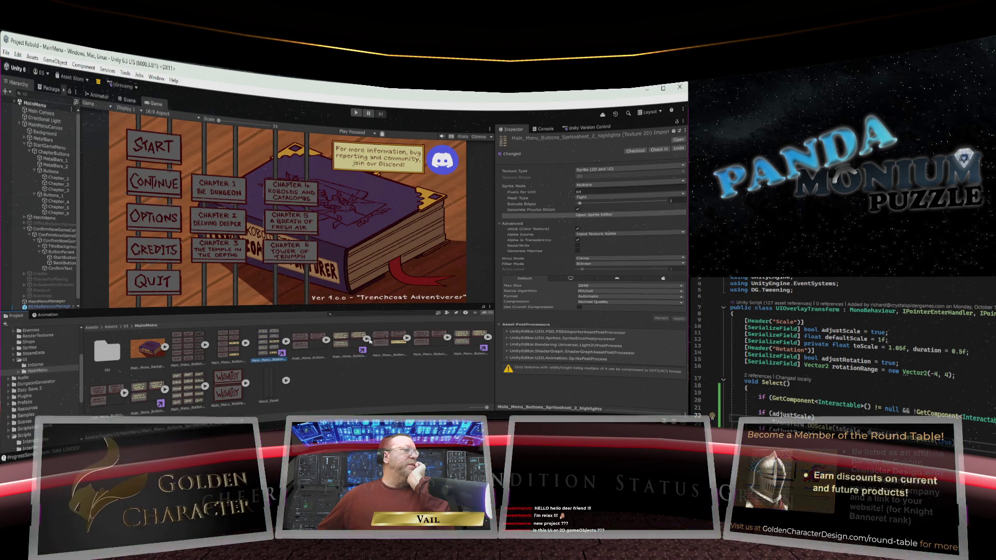
{"action": "right_click", "coordinate": [464, 341]}
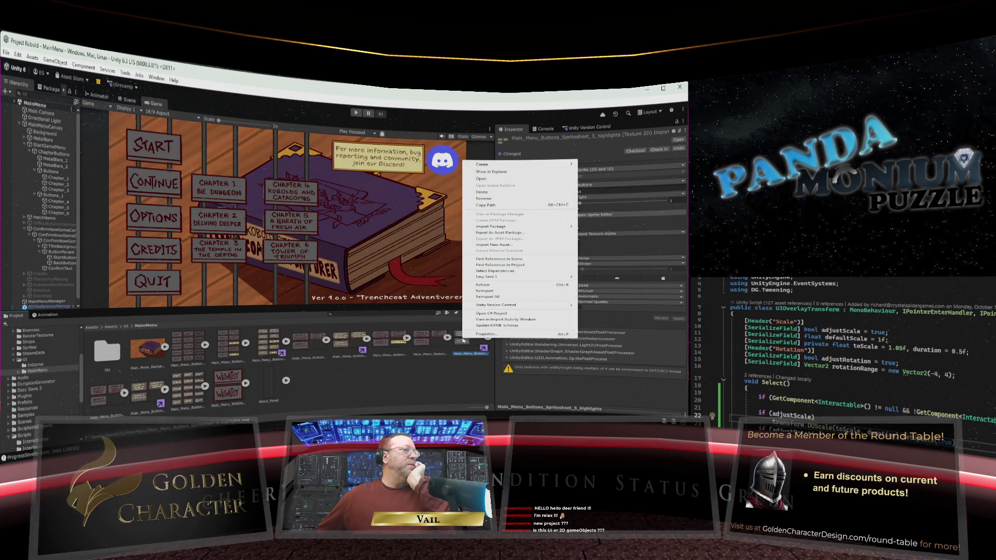
{"action": "left_click", "coordinate": [491, 290]}
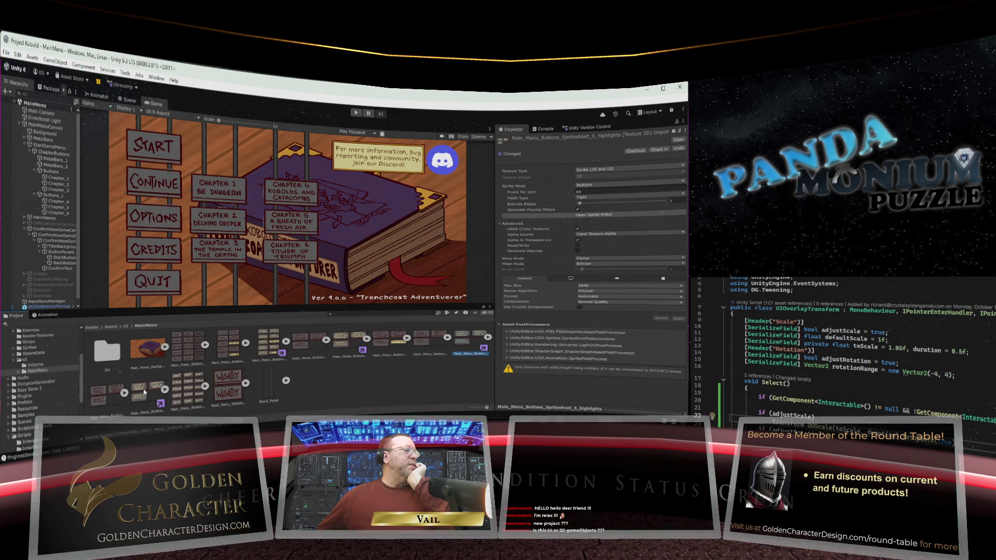
{"action": "right_click", "coordinate": [145, 392]}
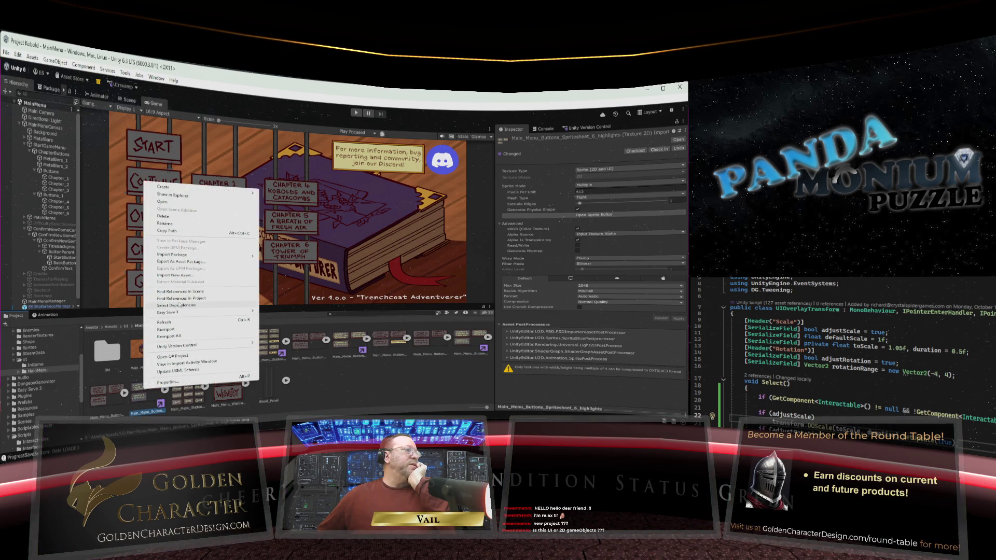
{"action": "left_click", "coordinate": [175, 329]}
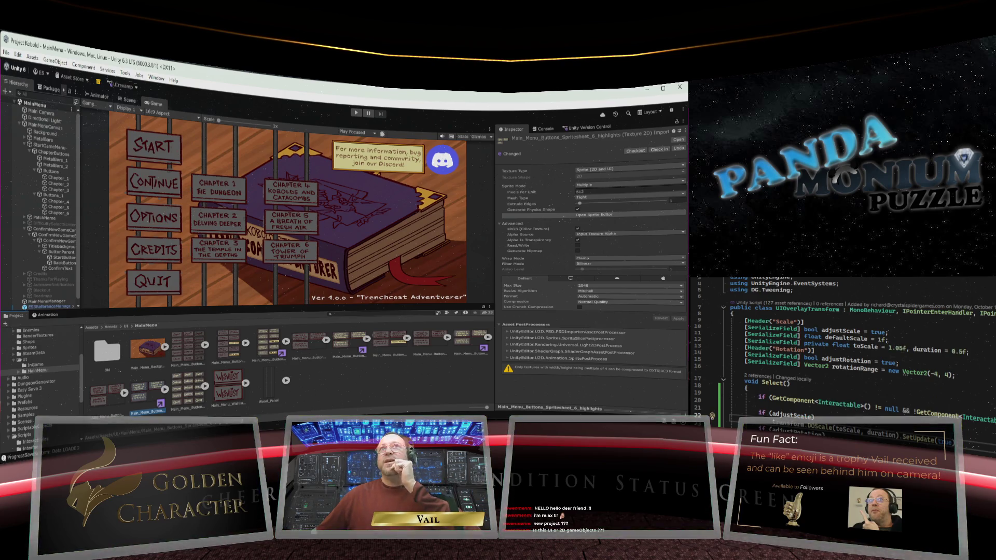
{"action": "scroll", "coordinate": [941, 397], "scroll_direction": "down", "scroll_amount": 3}
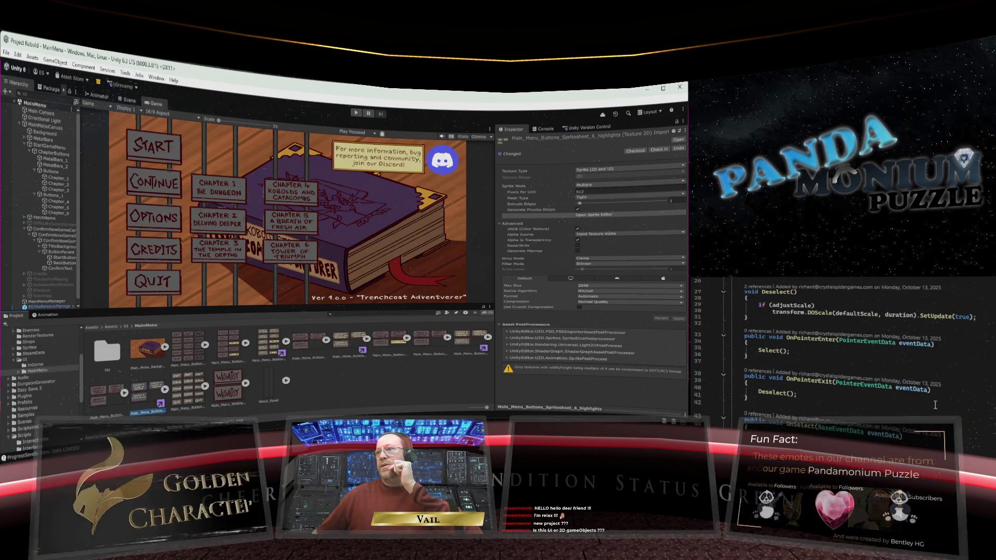
{"action": "scroll", "coordinate": [907, 403], "scroll_direction": "up", "scroll_amount": 1}
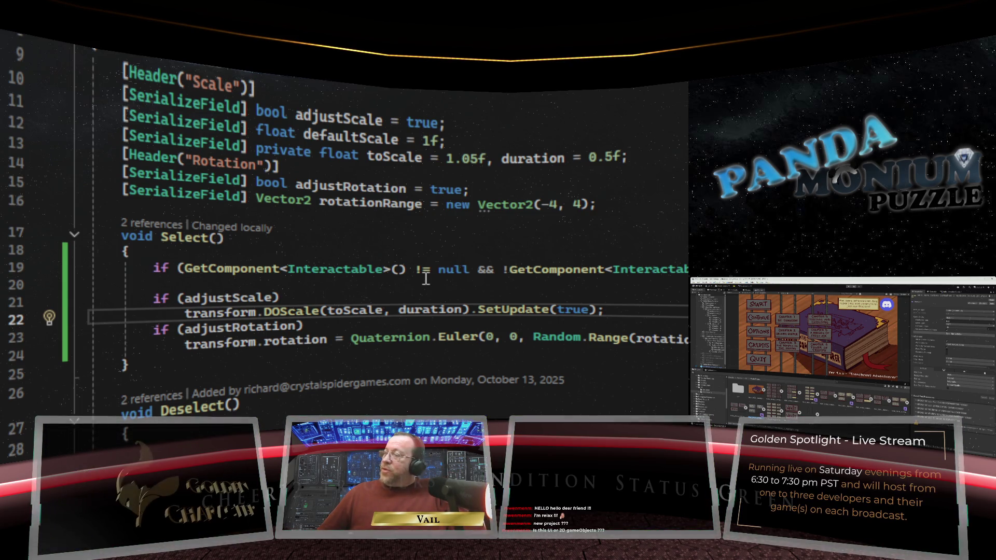
Step: On line 20, write Debug.Log( with the copied GetComponent<Interactable>() != null check plus + " - " +
{"action": "mouse_move", "coordinate": [537, 277]}
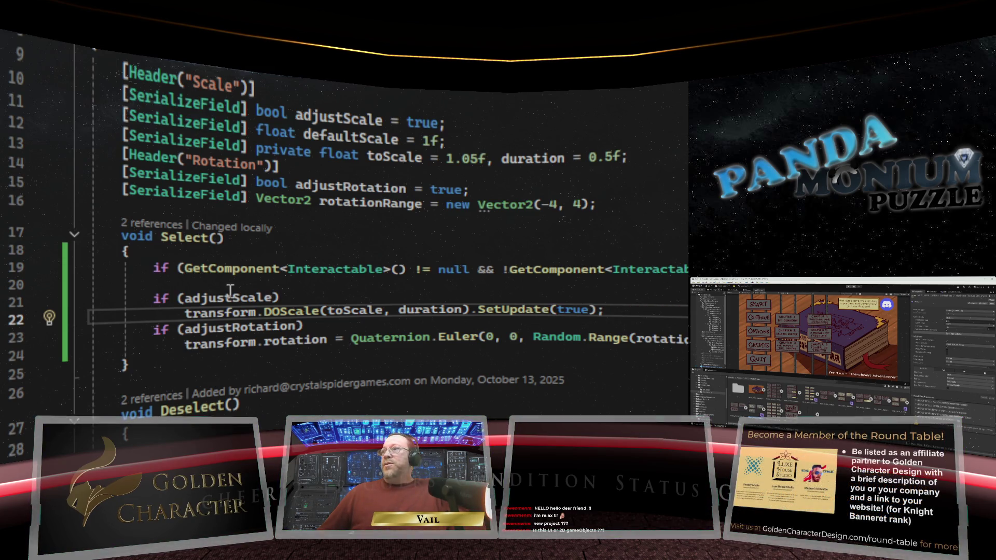
{"action": "left_click", "coordinate": [291, 286]}
{"action": "type", "text": "D"}
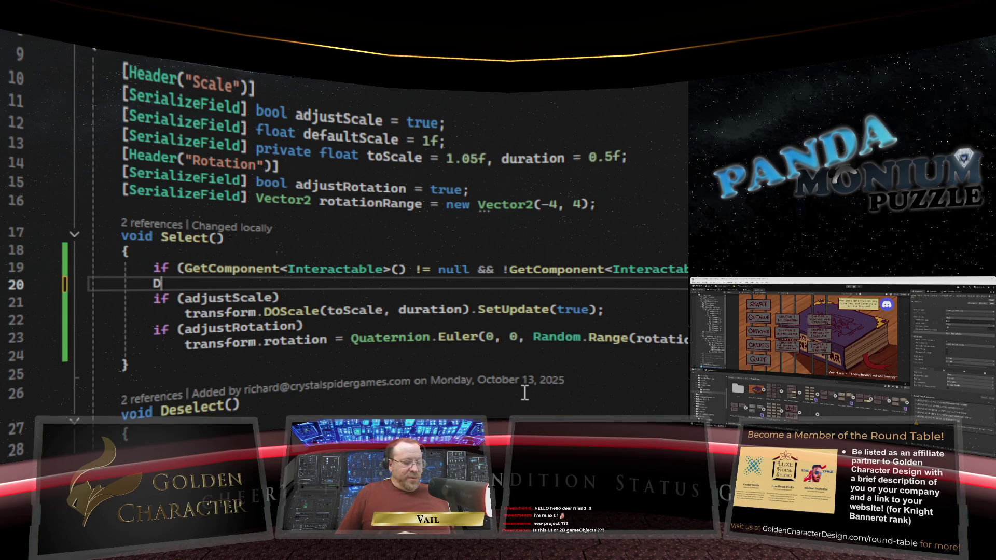
{"action": "type", "text": "ebug.Log("}
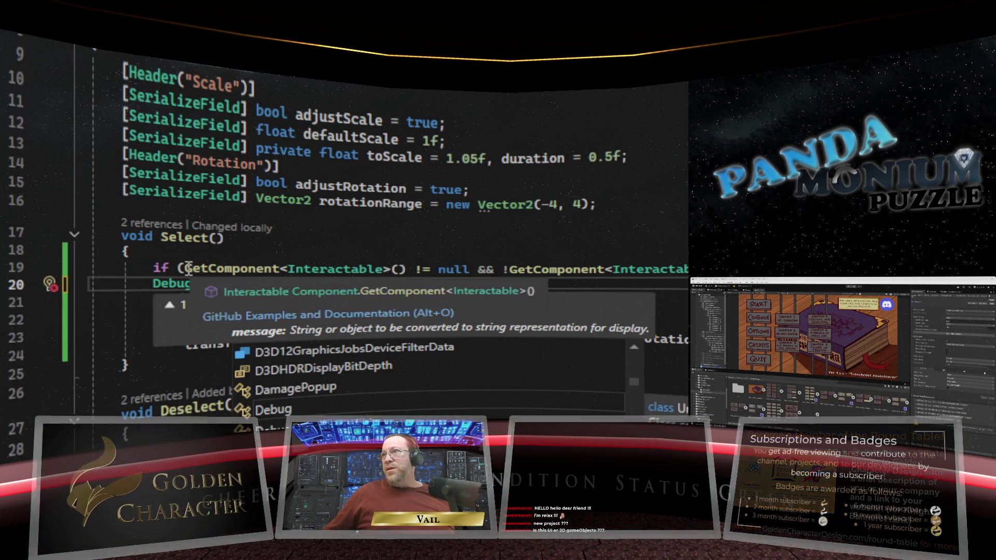
{"action": "left_click_drag", "start_coordinate": [184, 269], "coordinate": [469, 271]}
{"action": "key", "text": "ctrl+c"}
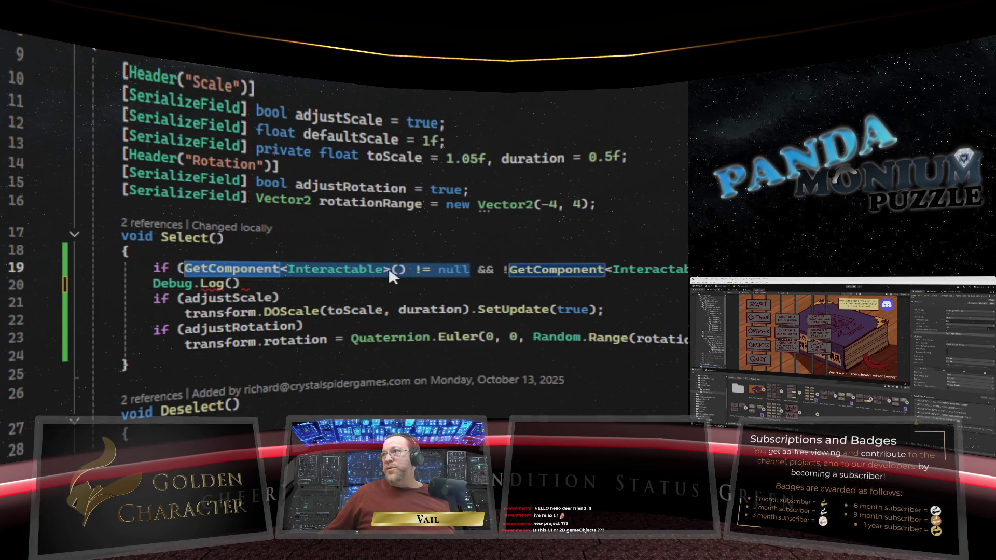
{"action": "right_click", "coordinate": [334, 271]}
{"action": "key", "text": "Escape"}
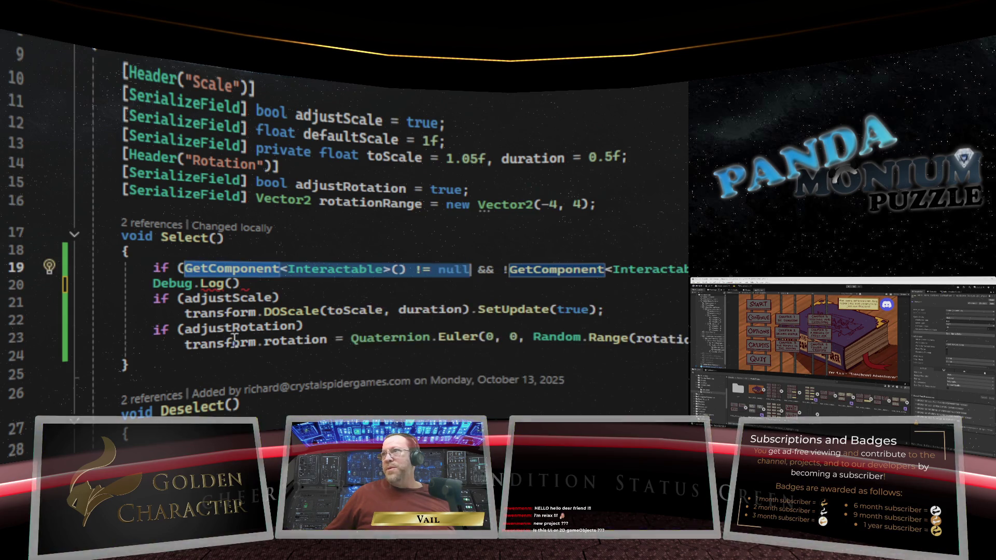
{"action": "left_click", "coordinate": [234, 284]}
{"action": "right_click", "coordinate": [233, 284]}
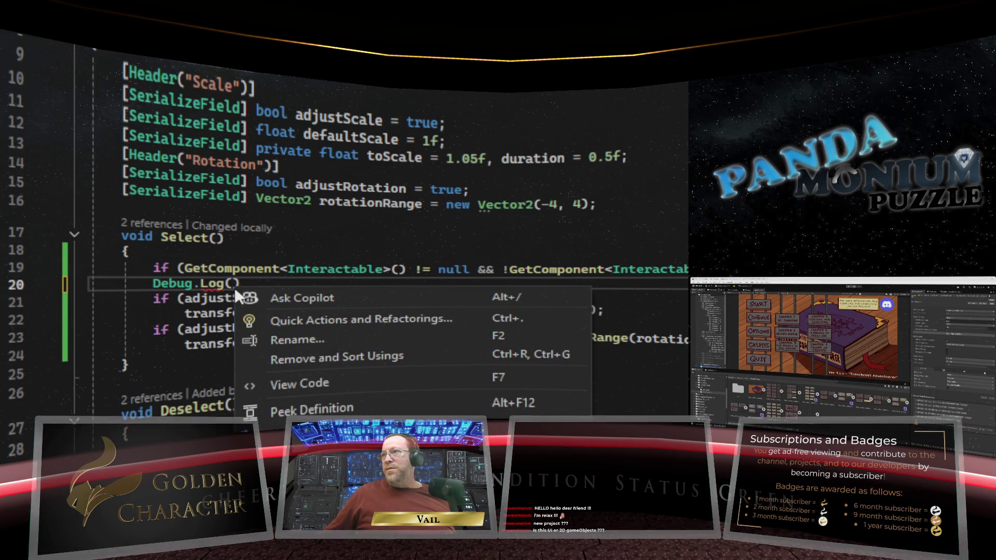
{"action": "key", "text": "ctrl+v"}
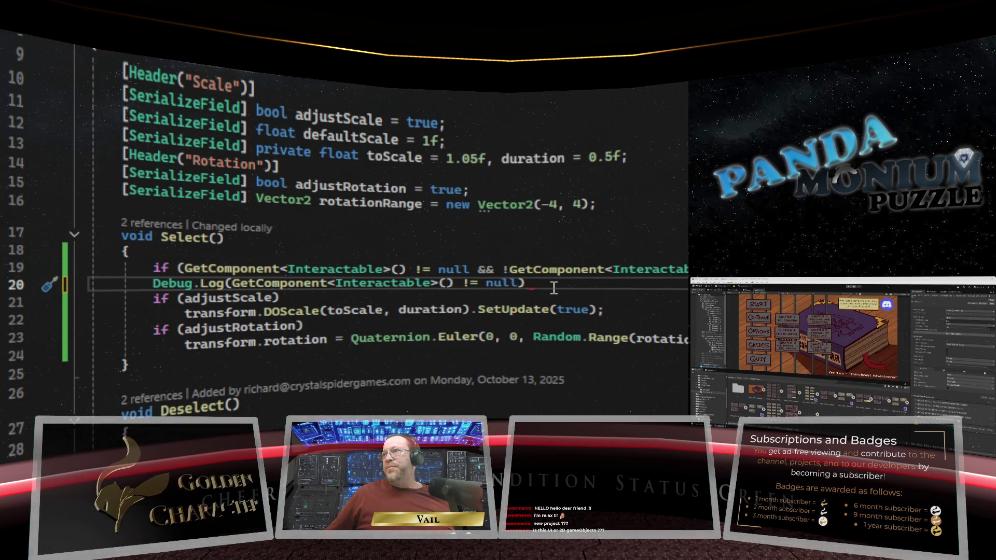
{"action": "type", "text": "+ \""}
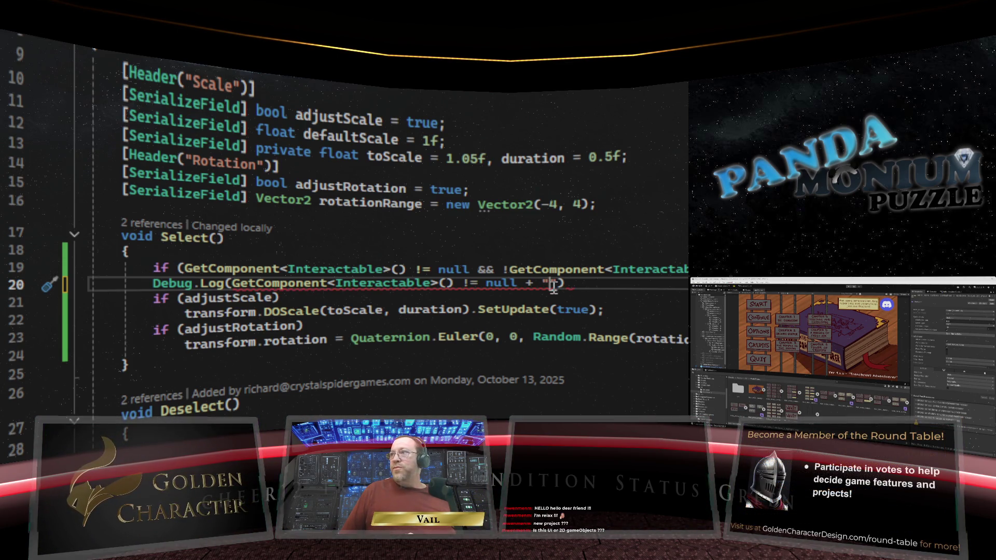
{"action": "type", "text": "  -  "}
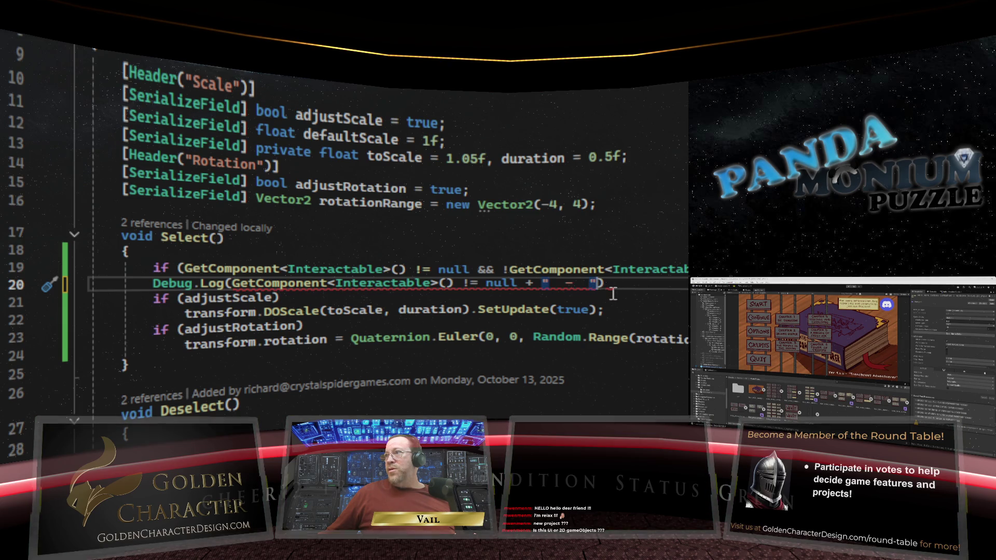
{"action": "type", "text": "\" +"}
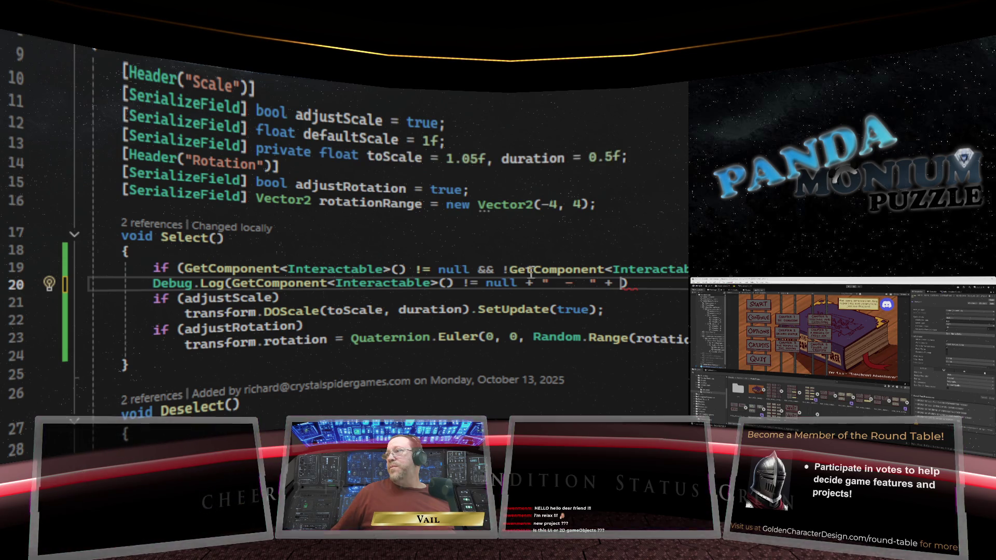
Step: Copy the second GetComponent call from line 19 and paste it after the dash separator
{"action": "mouse_move", "coordinate": [594, 265]}
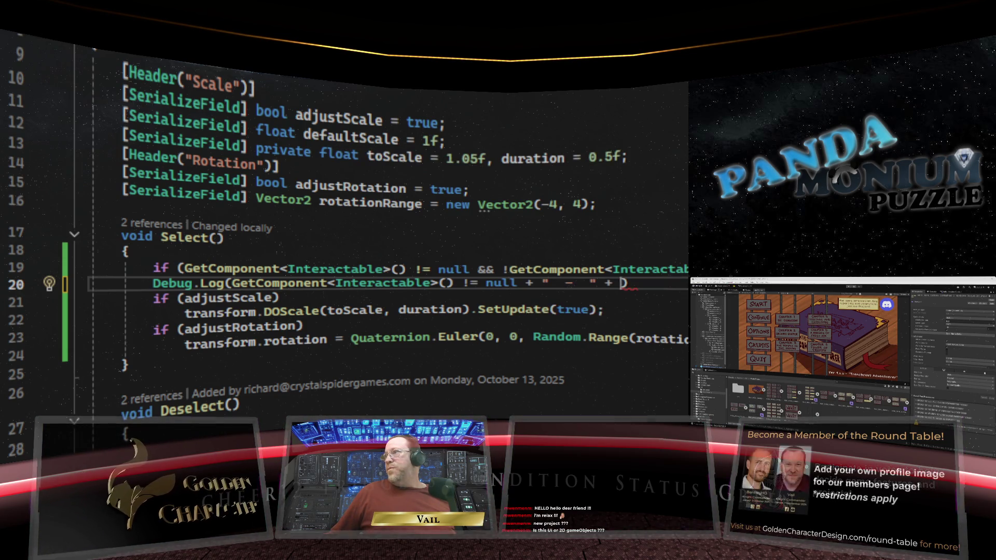
{"action": "left_click_drag", "start_coordinate": [690, 268], "coordinate": [576, 266]}
{"action": "left_click", "coordinate": [576, 267]}
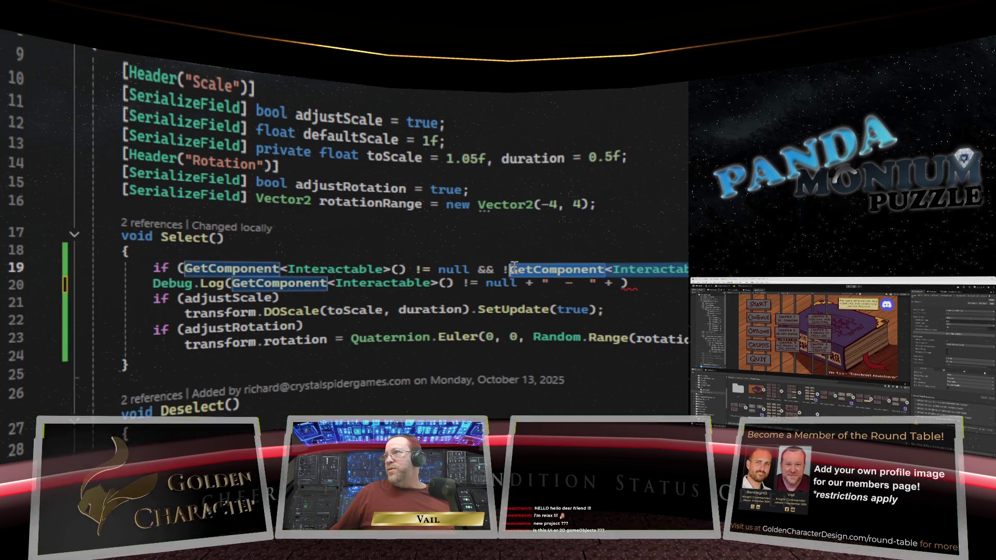
{"action": "right_click", "coordinate": [545, 270]}
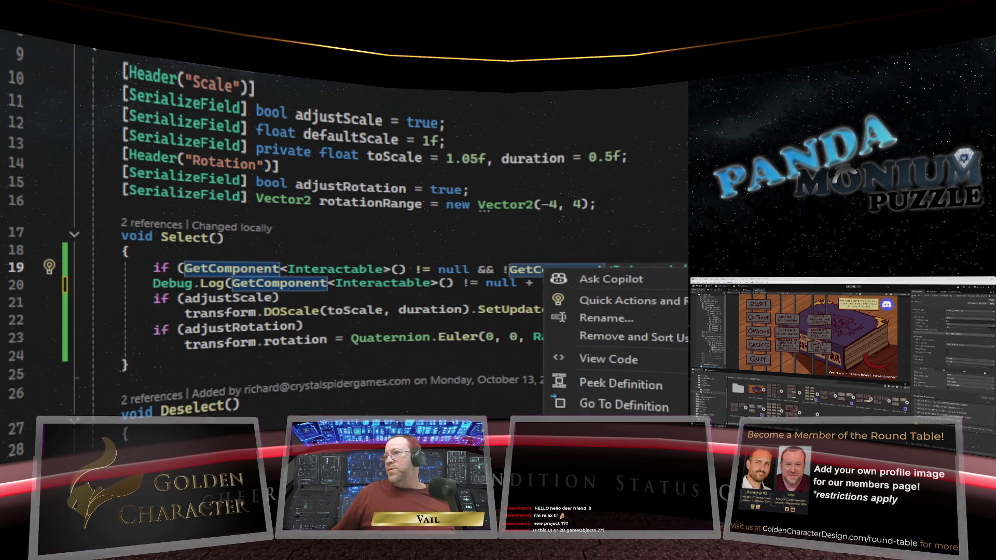
{"action": "key", "text": "Escape"}
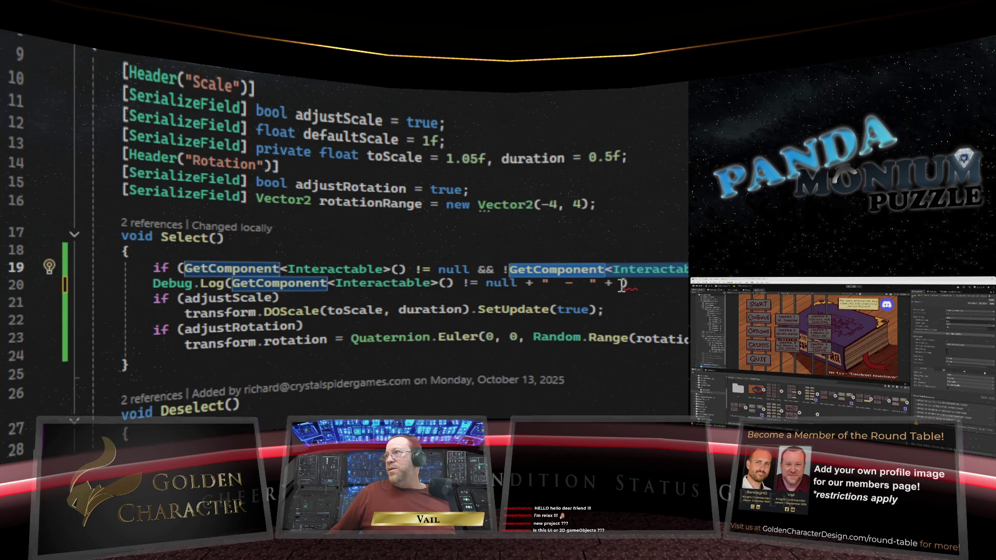
{"action": "right_click", "coordinate": [618, 282]}
{"action": "key", "text": "Escape"}
{"action": "key", "text": "ctrl+v"}
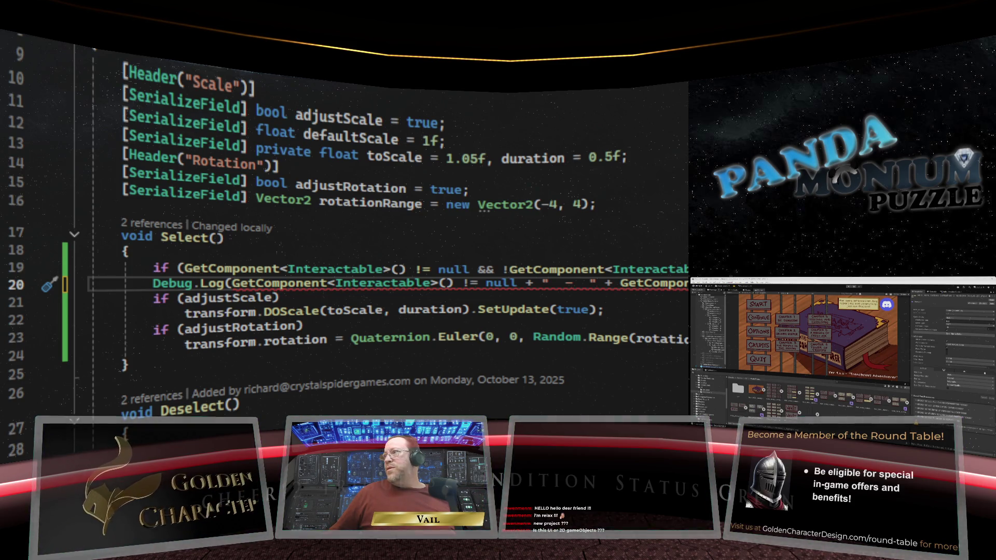
{"action": "left_click", "coordinate": [231, 283]}
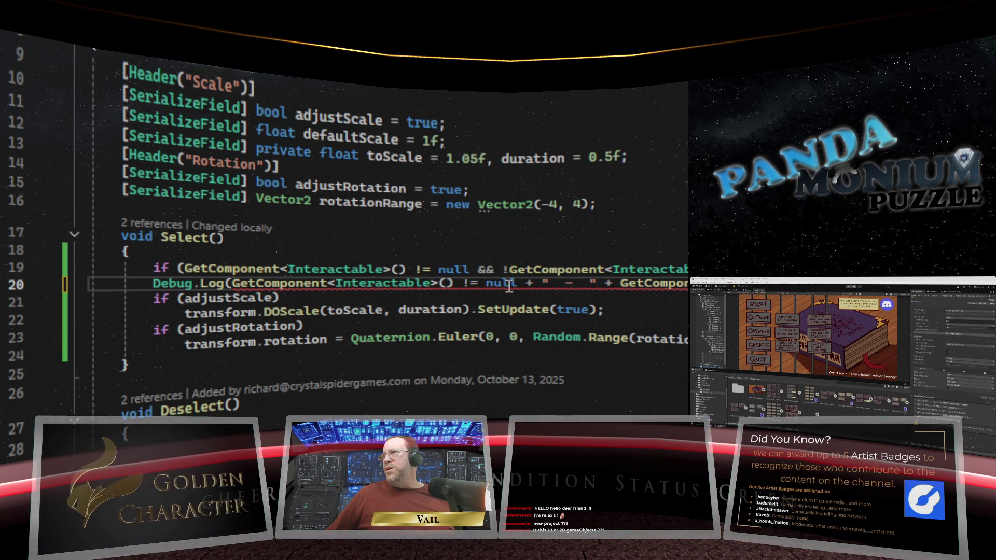
{"action": "mouse_move", "coordinate": [264, 296]}
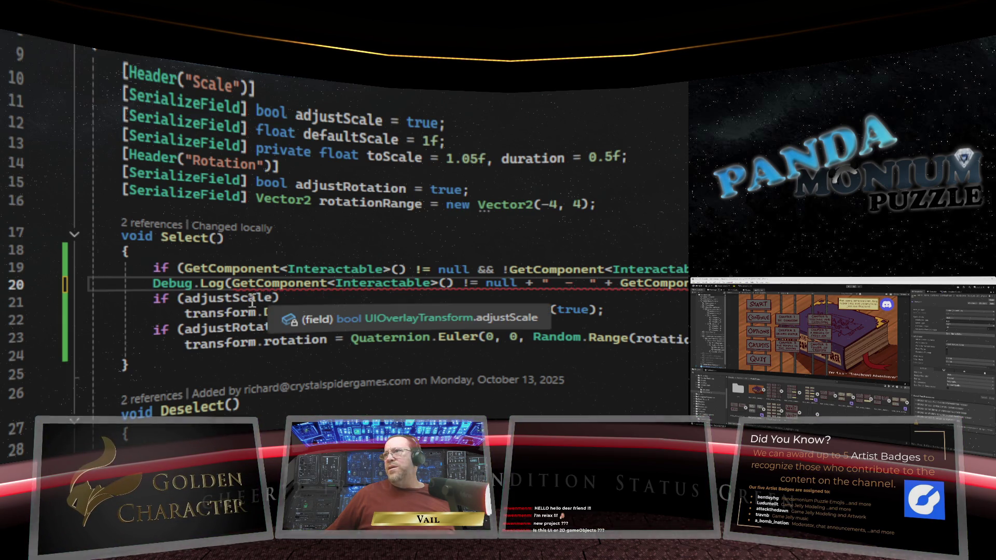
{"action": "mouse_move", "coordinate": [348, 287]}
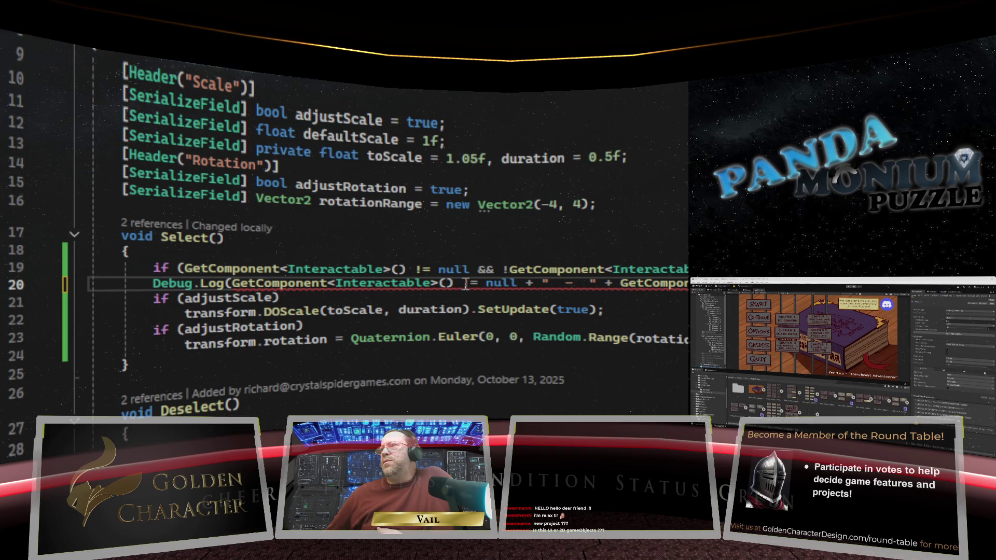
{"action": "mouse_move", "coordinate": [520, 282]}
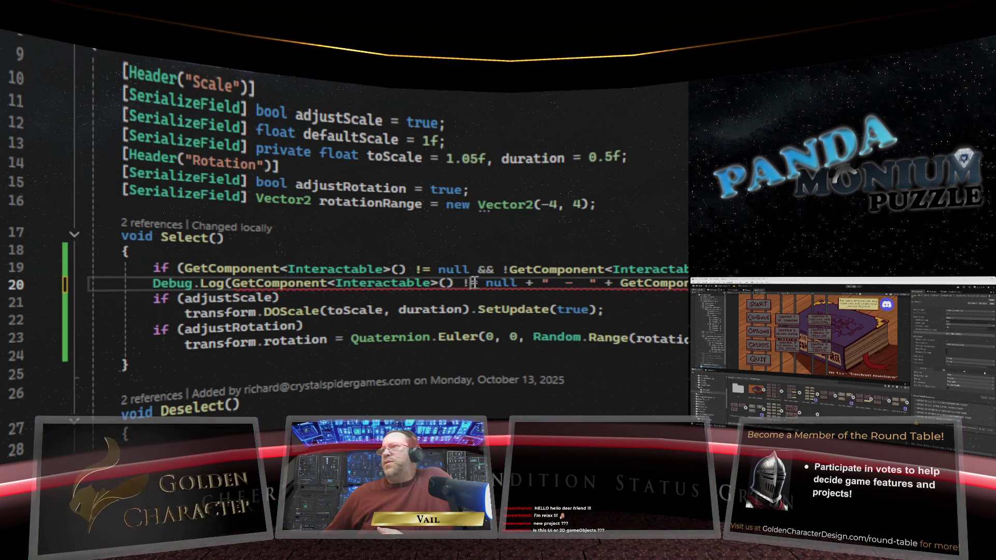
Step: Change the Debug.Log comparison from != null to == null and inspect the CS0019 error on GetComponent
{"action": "left_click", "coordinate": [516, 286]}
{"action": "type", "text": "="}
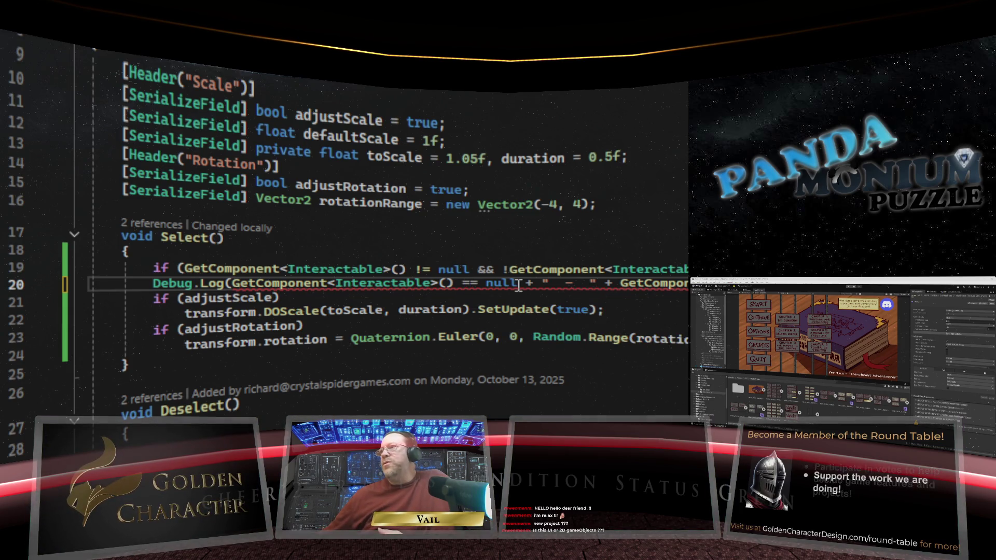
{"action": "left_click", "coordinate": [545, 284]}
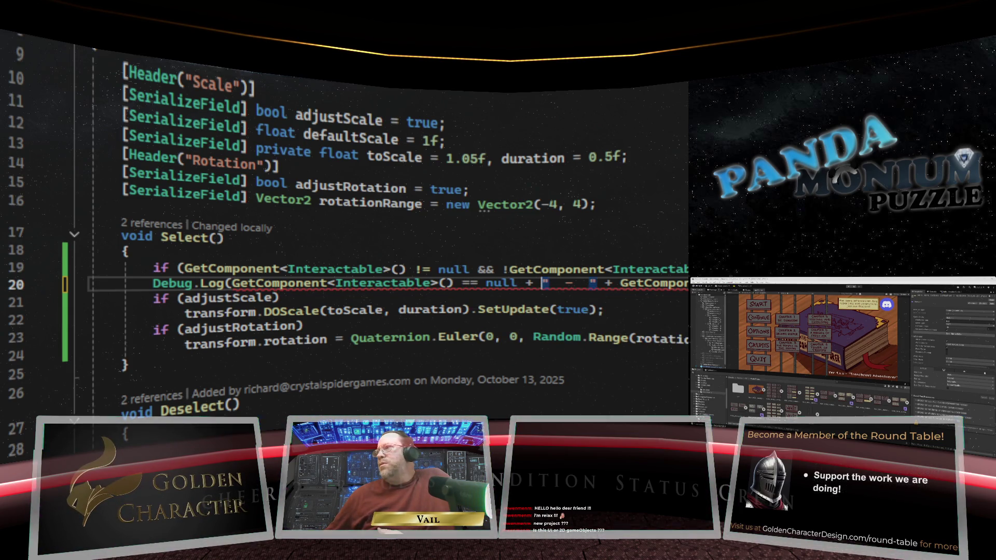
{"action": "mouse_move", "coordinate": [408, 279]}
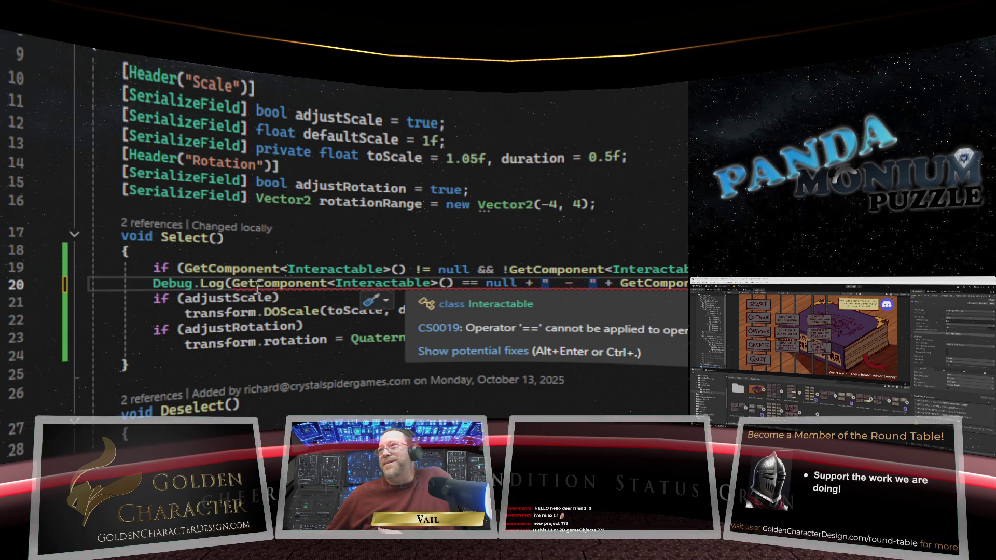
{"action": "left_click", "coordinate": [517, 283]}
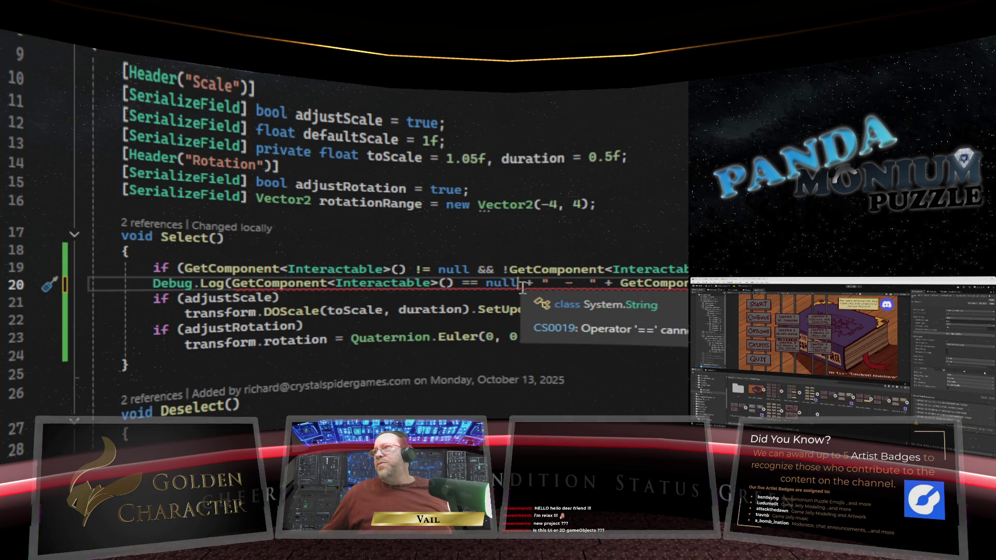
{"action": "left_click", "coordinate": [235, 284]}
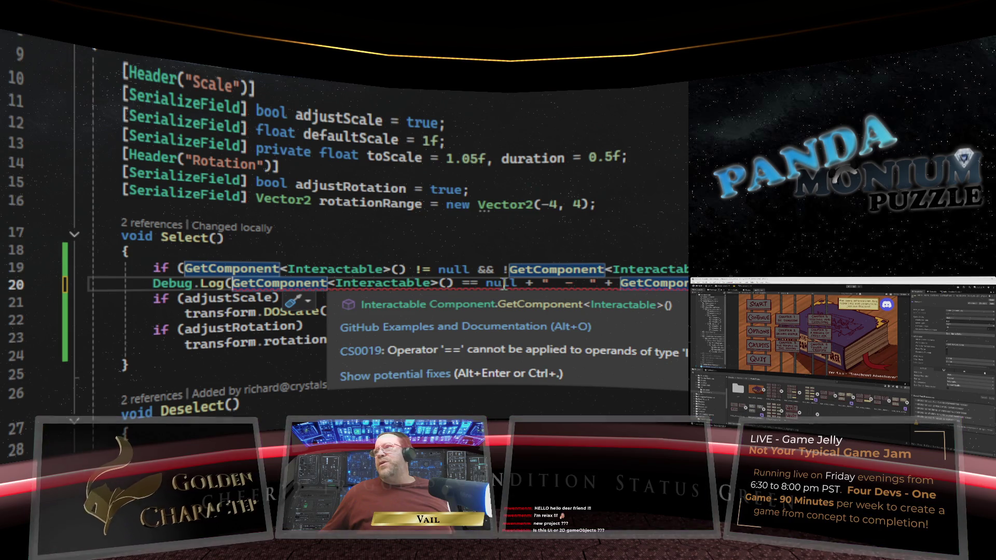
{"action": "type", "text": "("}
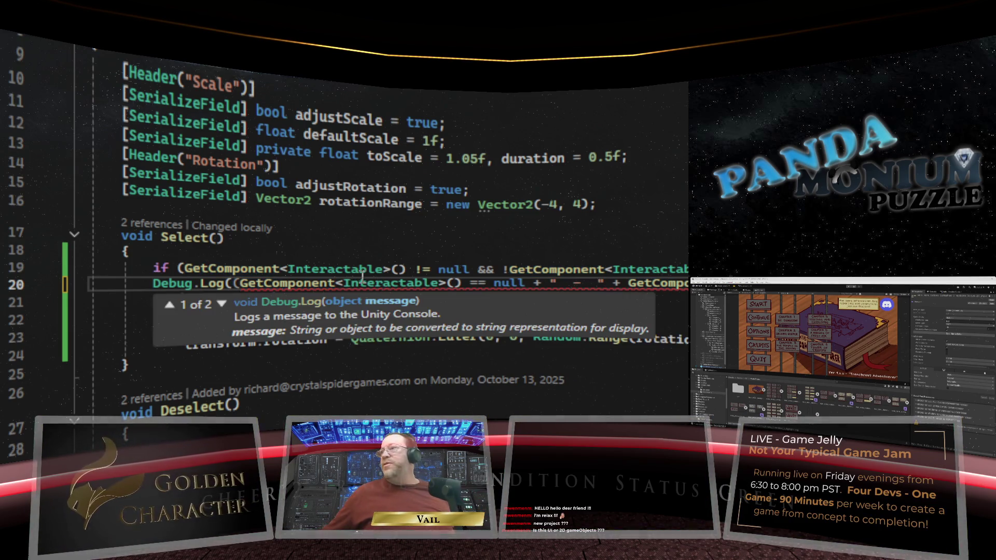
{"action": "left_click", "coordinate": [526, 284]}
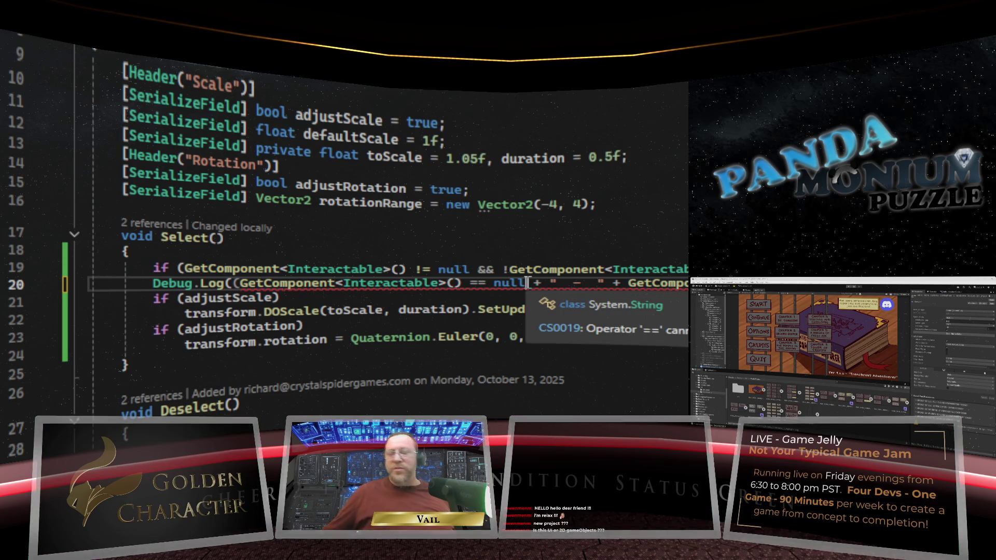
{"action": "type", "text": ")."}
{"action": "type", "text": "ToSt"}
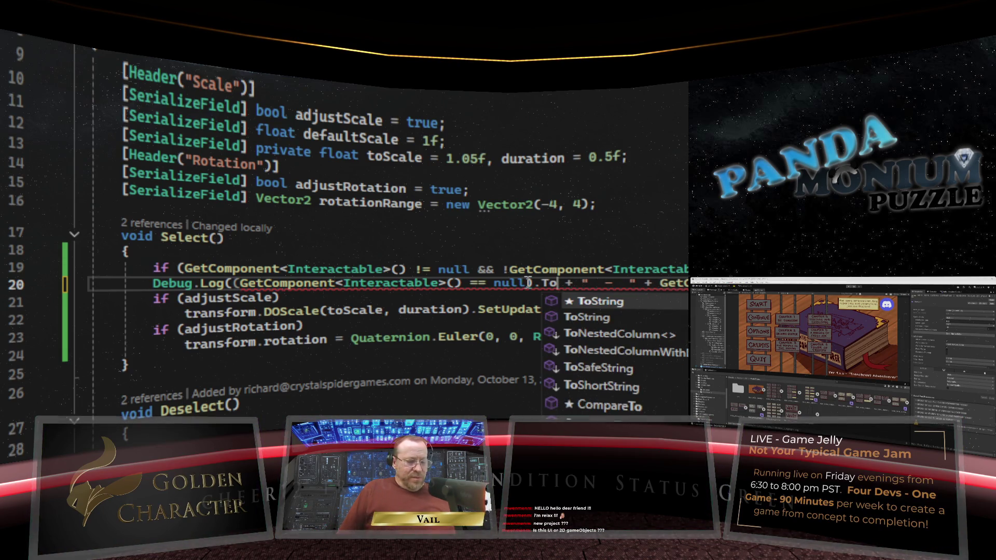
{"action": "type", "text": "ring"}
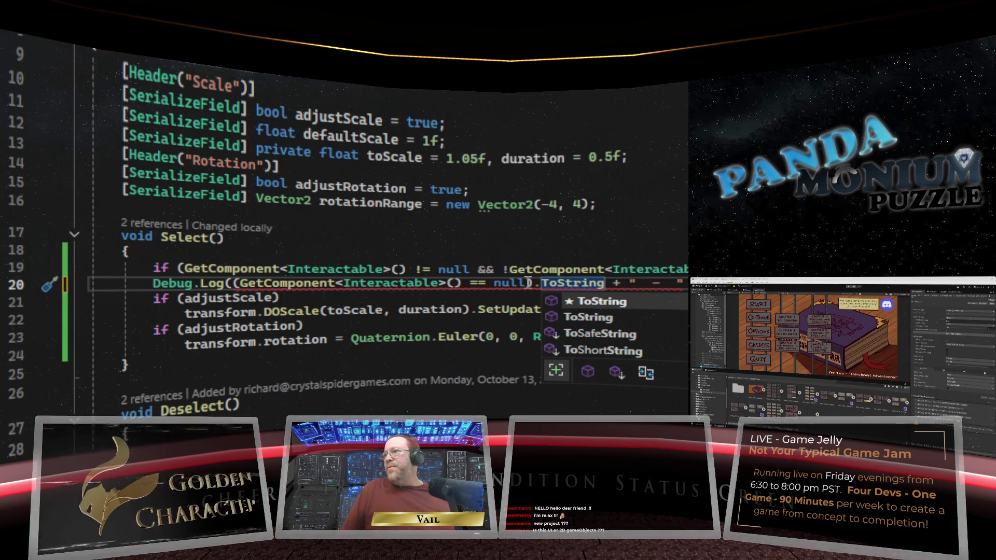
{"action": "type", "text": "("}
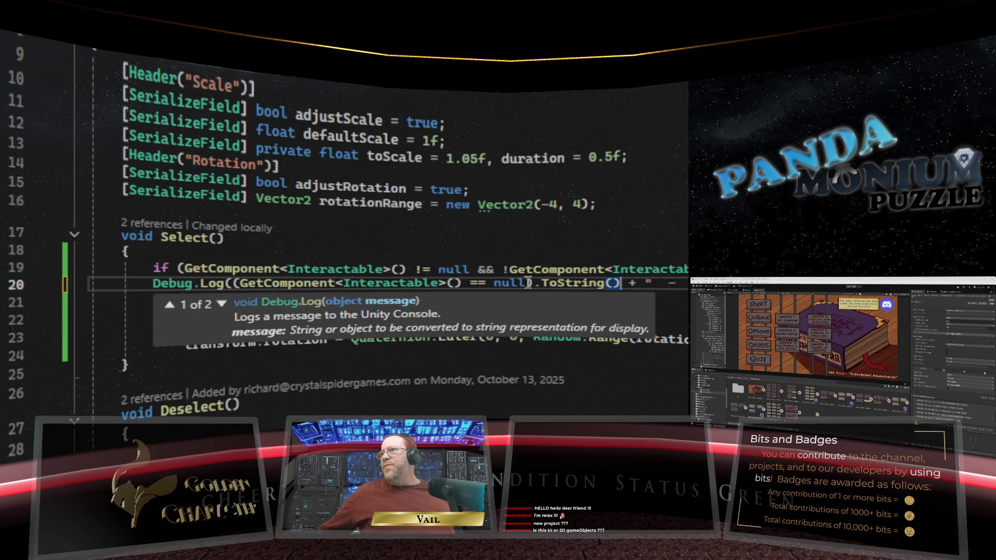
{"action": "key", "text": "Escape"}
{"action": "key", "text": "Down"}
{"action": "key", "text": "Down"}
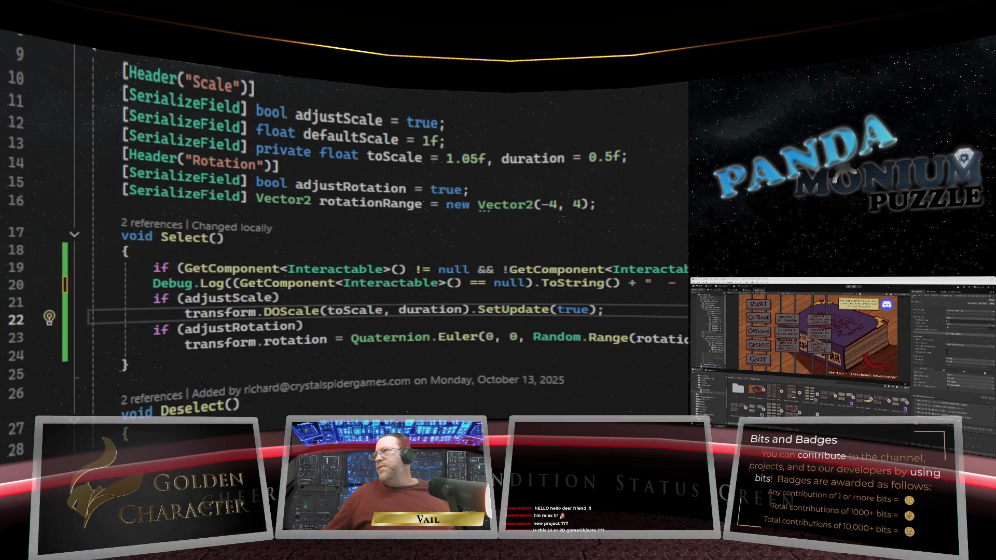
{"action": "left_click", "coordinate": [605, 340]}
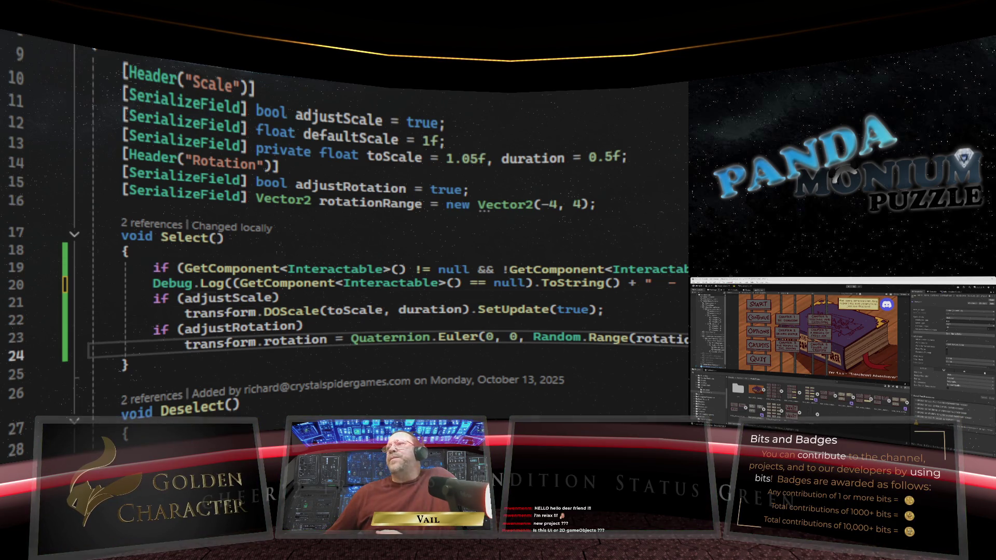
{"action": "key", "text": "Up"}
{"action": "key", "text": "Up"}
{"action": "key", "text": "Up"}
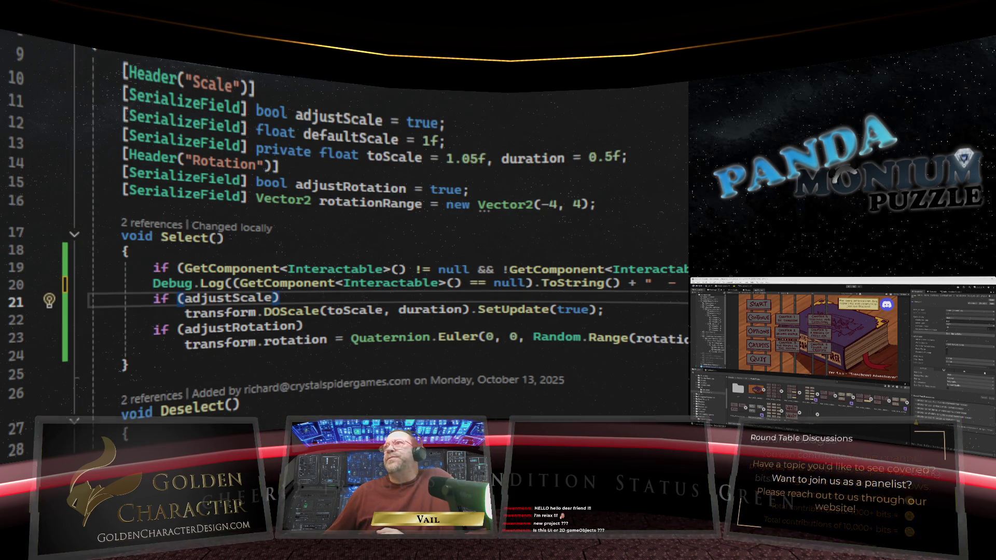
Step: Drag the Game view divider down to enlarge the main menu over the Project panel
{"action": "mouse_move", "coordinate": [454, 330]}
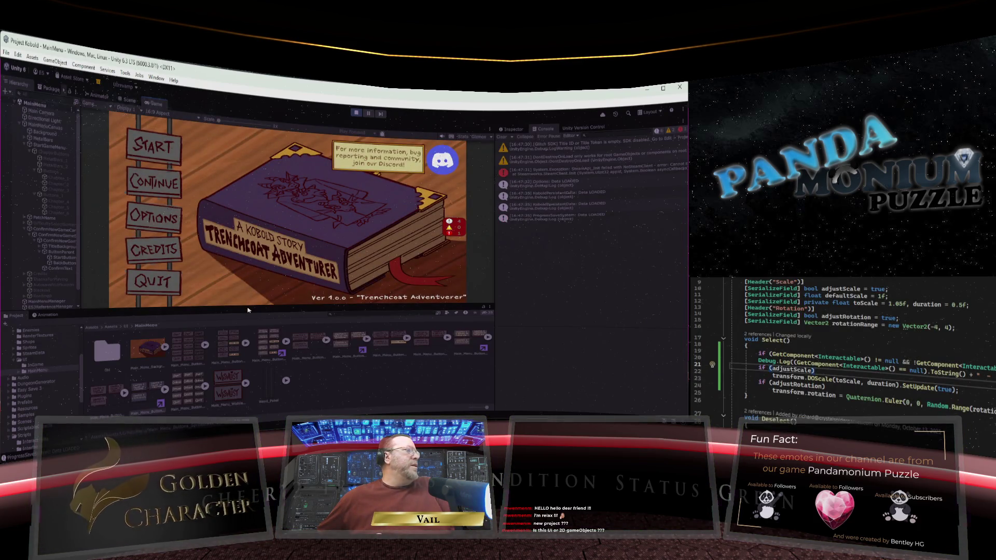
{"action": "left_click_drag", "start_coordinate": [248, 305], "coordinate": [248, 338]}
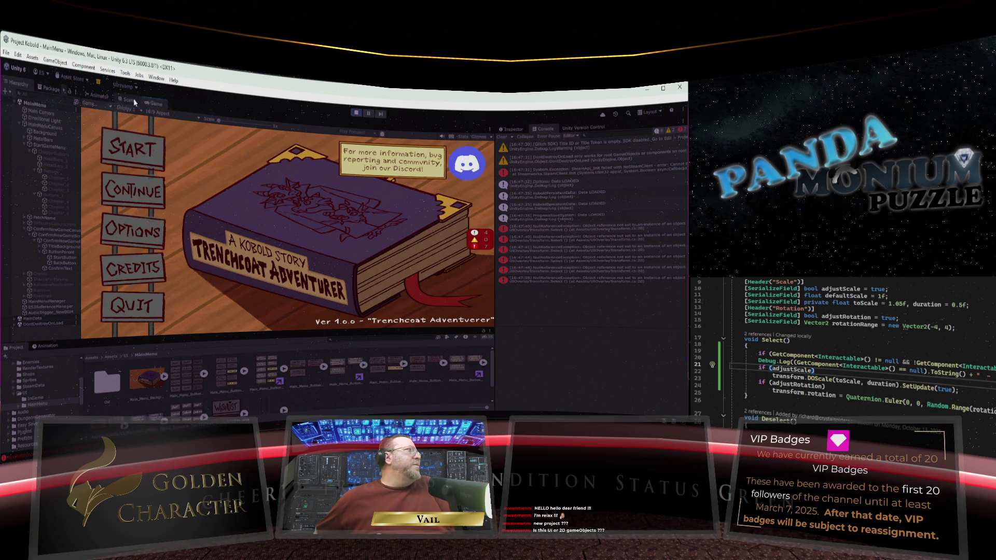
Step: Open the chapter-select panel from the running game's START sign
{"action": "left_click", "coordinate": [132, 149]}
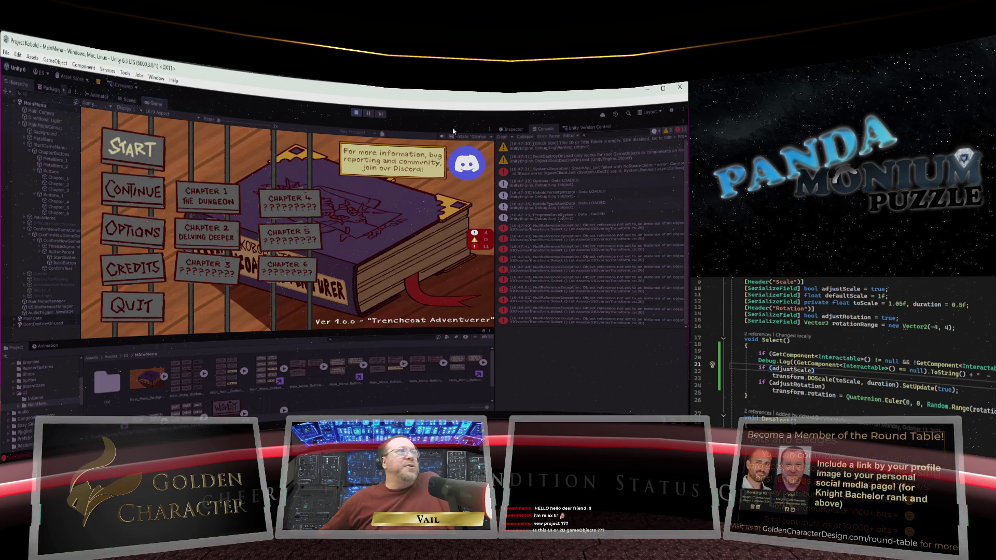
Step: Stop Play mode and change the Debug.Log check from == null back to != null
{"action": "left_click", "coordinate": [356, 113]}
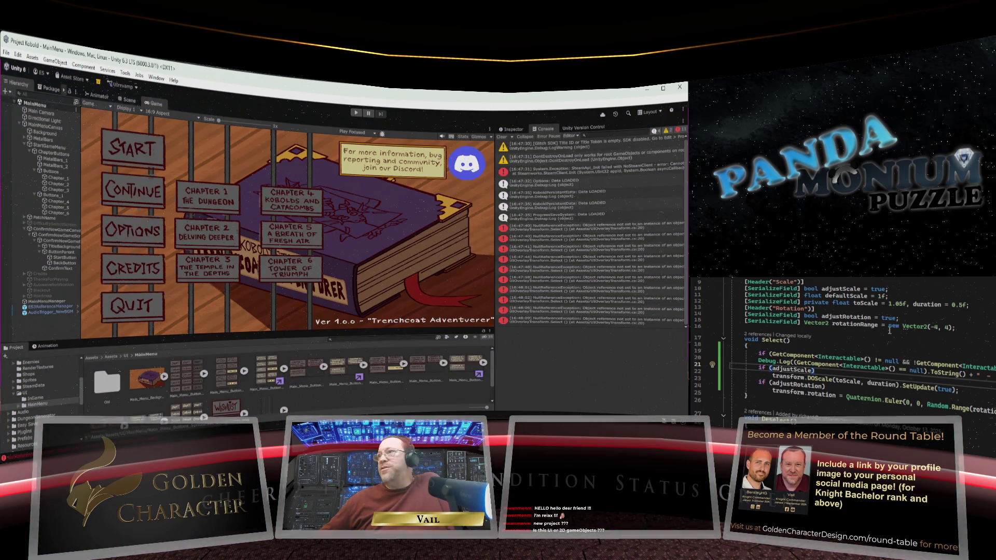
{"action": "left_click", "coordinate": [906, 371]}
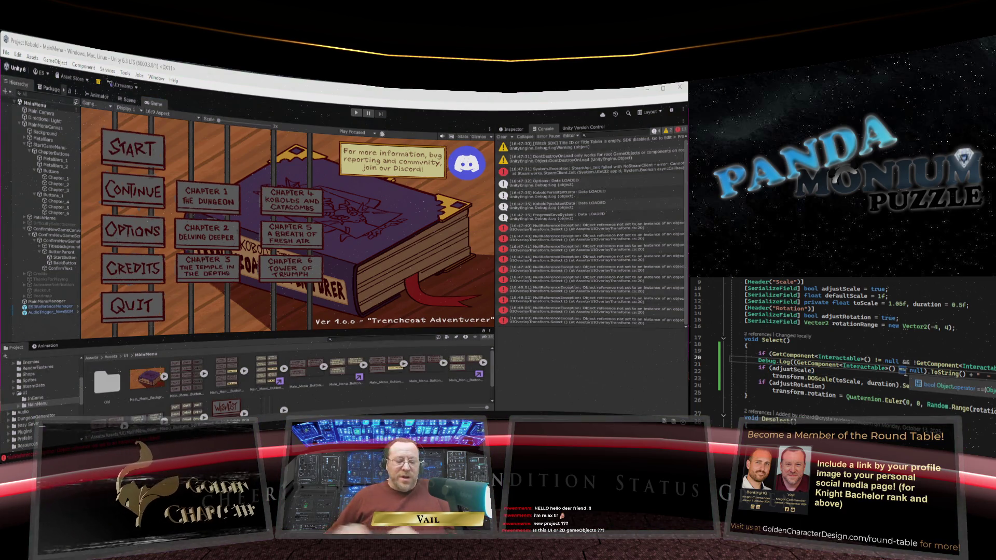
{"action": "type", "text": "!"}
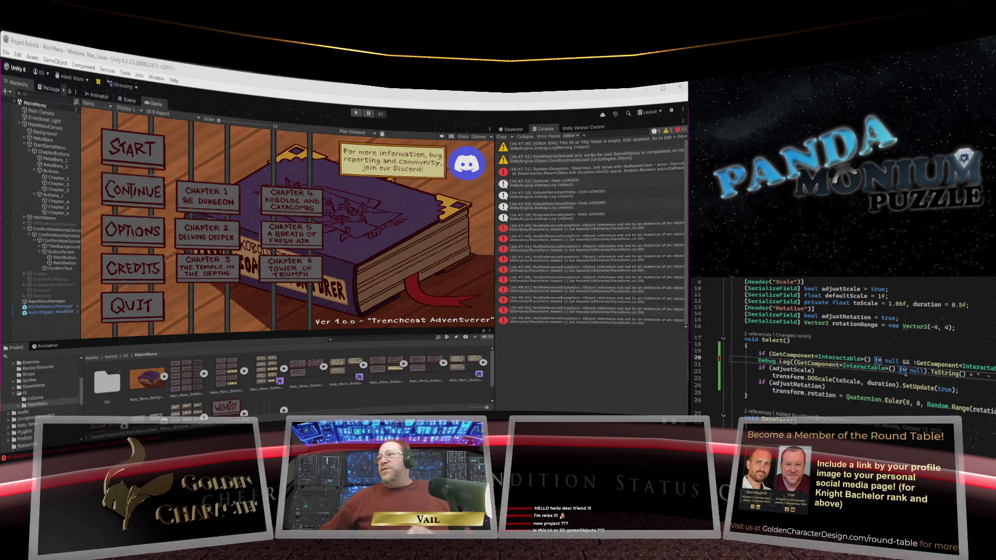
{"action": "left_click", "coordinate": [955, 387]}
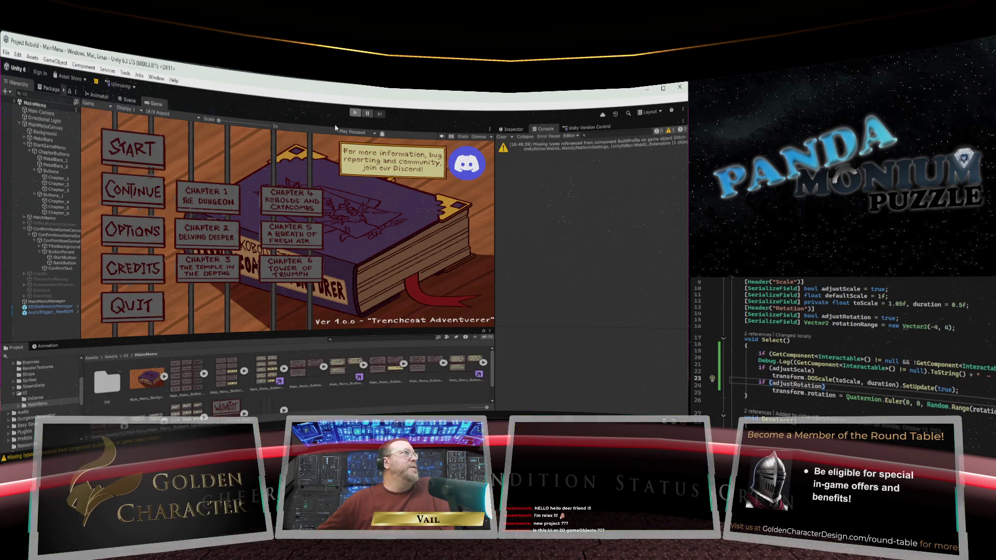
Step: Re-enter Play mode with Ctrl+P and open the chapter select from START
{"action": "key", "text": "ctrl+p"}
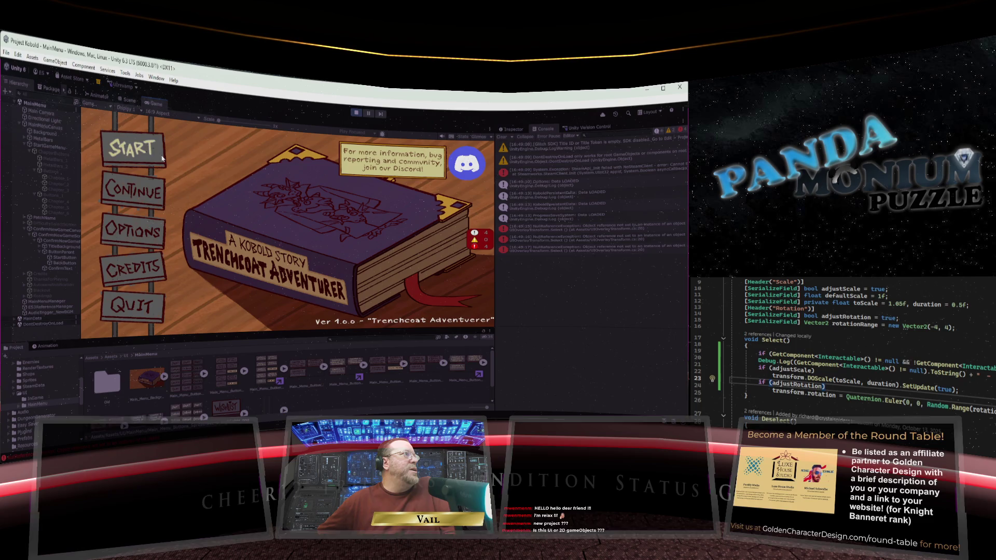
{"action": "left_click", "coordinate": [157, 158]}
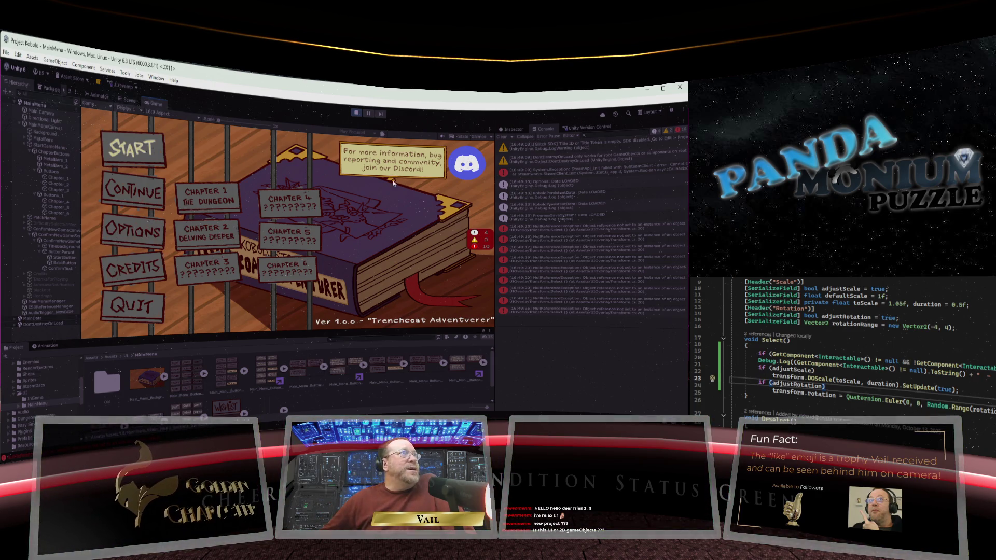
Step: Exit Play mode so the menu again shows all six chapter titles, including 'The Temple of the Depths'
{"action": "left_click", "coordinate": [356, 114]}
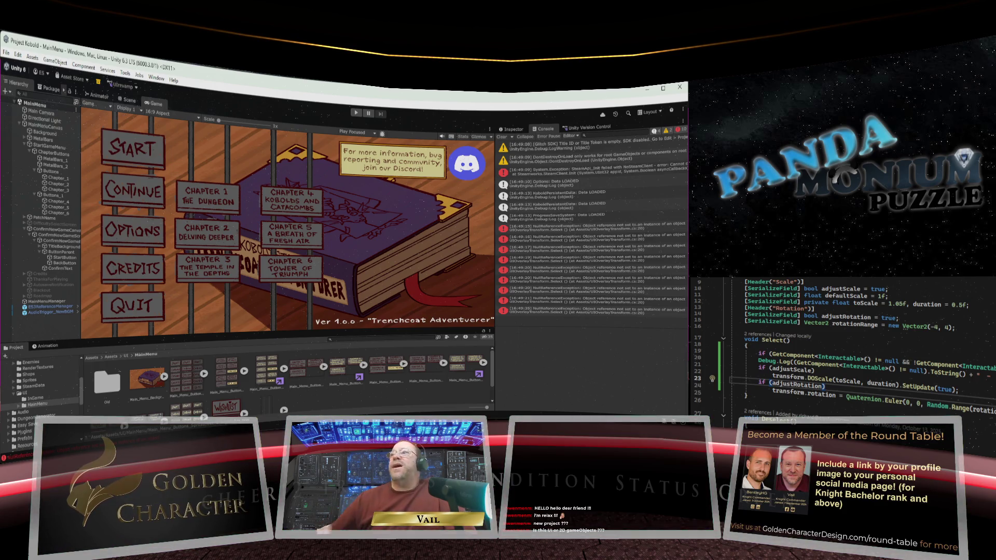
Step: Show the main menu buttons and highlights spritesheet's import settings in the Inspector
{"action": "scroll", "coordinate": [861, 332], "scroll_direction": "up", "scroll_amount": 2}
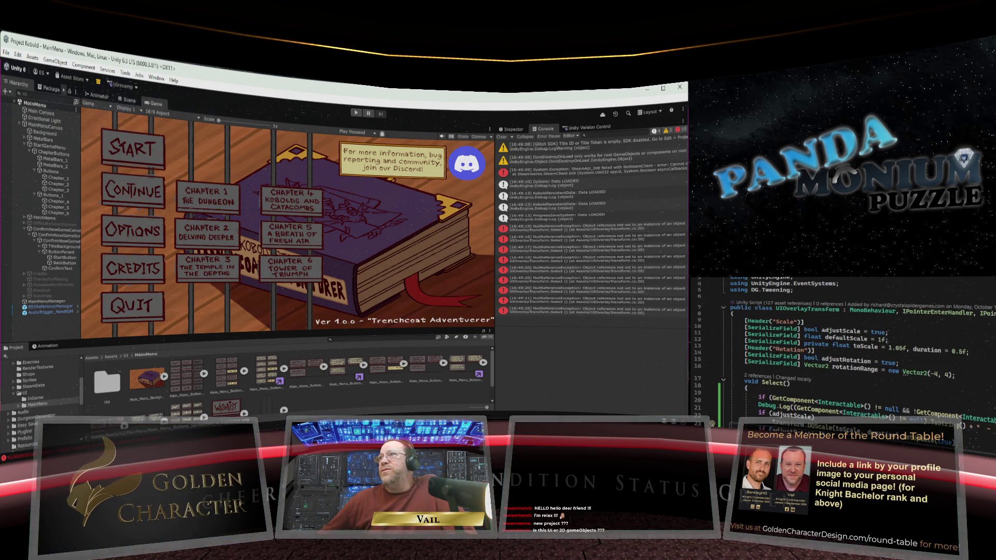
{"action": "scroll", "coordinate": [850, 337], "scroll_direction": "down", "scroll_amount": 3}
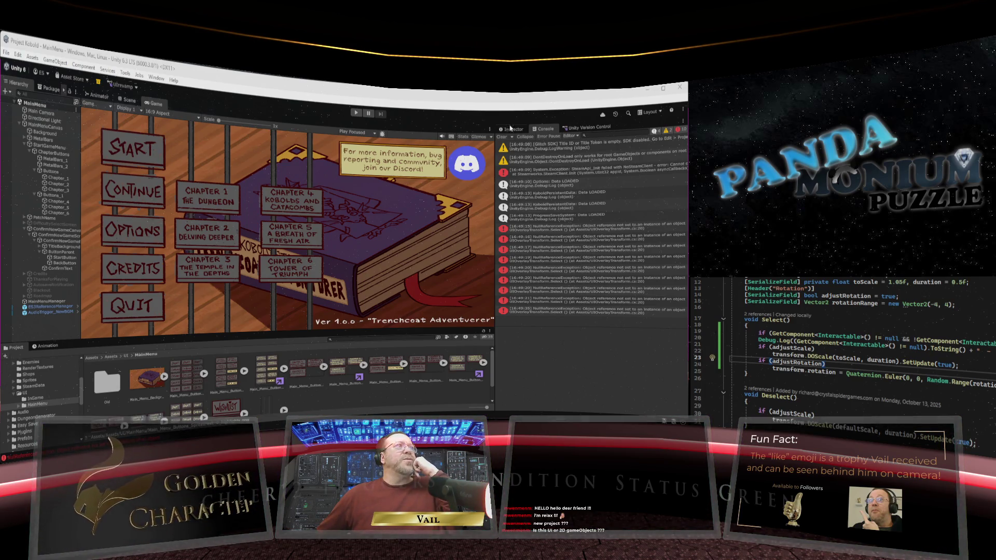
{"action": "left_click", "coordinate": [511, 129]}
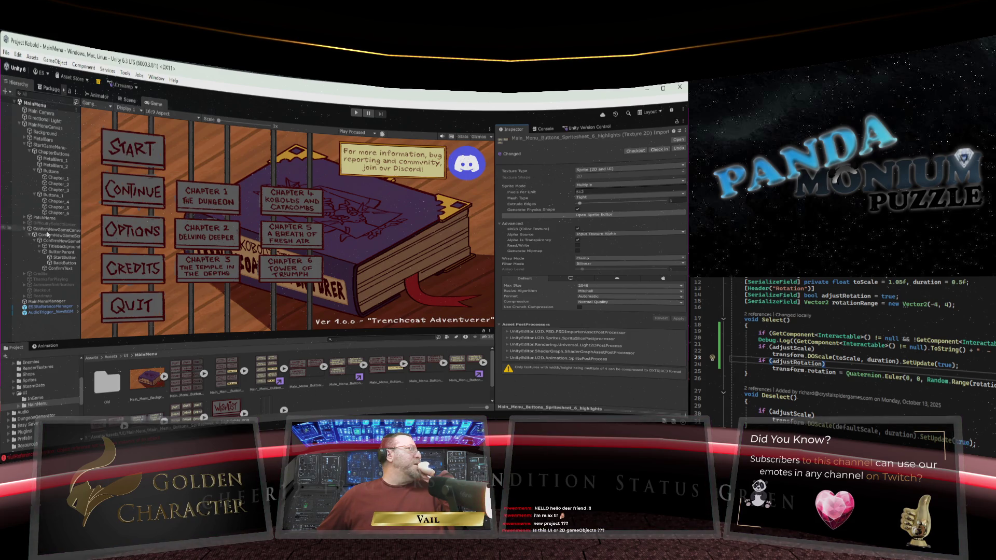
Step: Select the Chapter_1 button and review its Image, Button and UI Overlay Transform components
{"action": "left_click", "coordinate": [57, 179]}
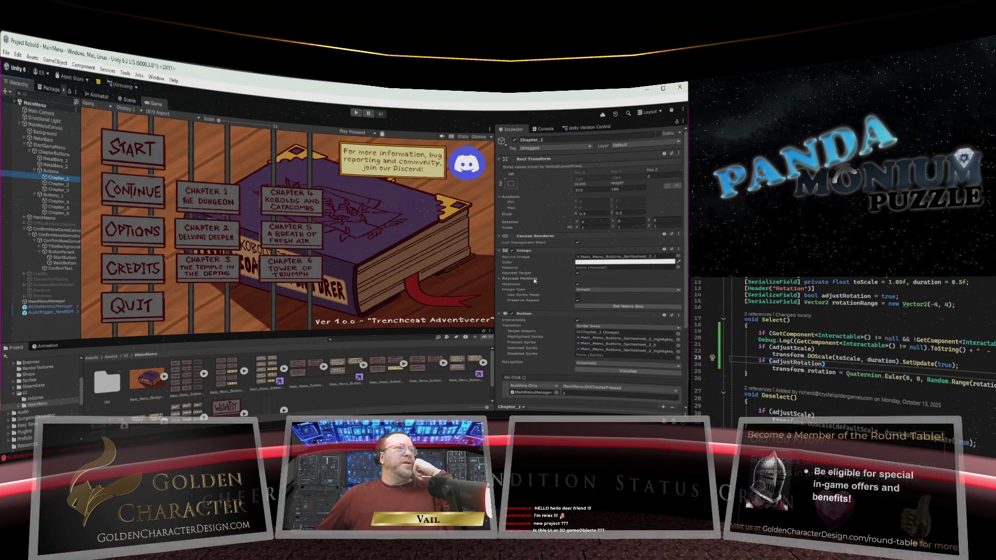
{"action": "scroll", "coordinate": [541, 247], "scroll_direction": "down", "scroll_amount": 5}
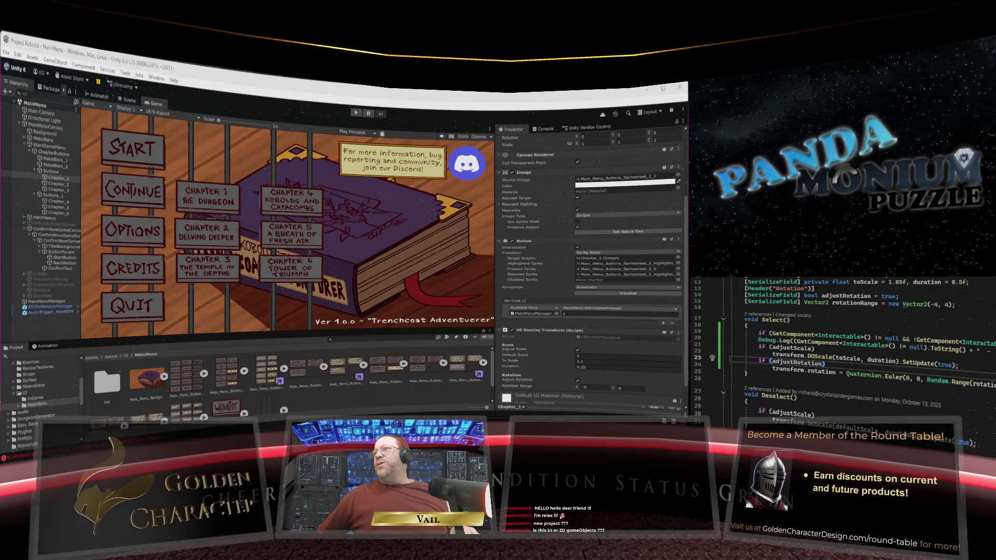
Step: Edit line 19 of Select() to check GetComponent<Selectable>() instead of Interactable
{"action": "scroll", "coordinate": [851, 373], "scroll_direction": "up", "scroll_amount": 2}
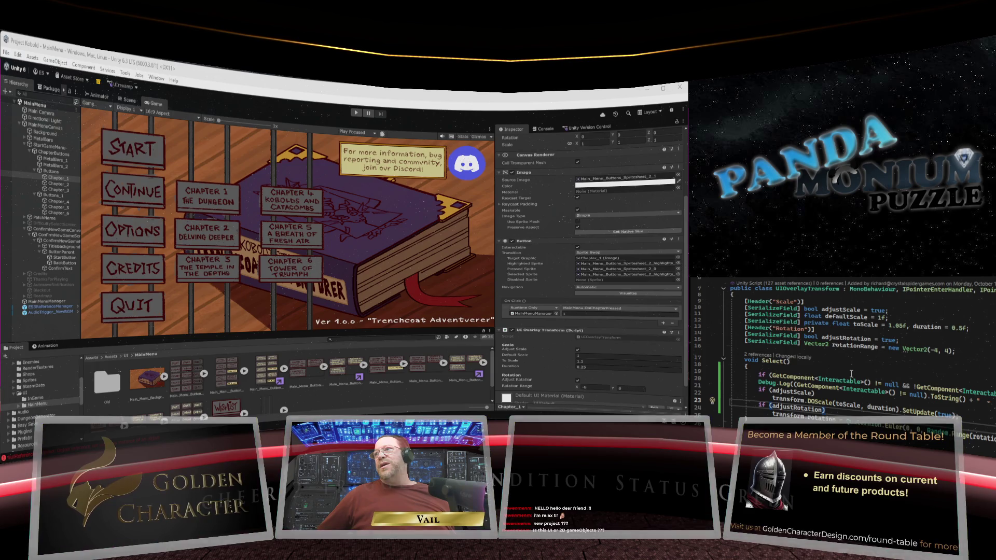
{"action": "scroll", "coordinate": [851, 373], "scroll_direction": "down", "scroll_amount": 1}
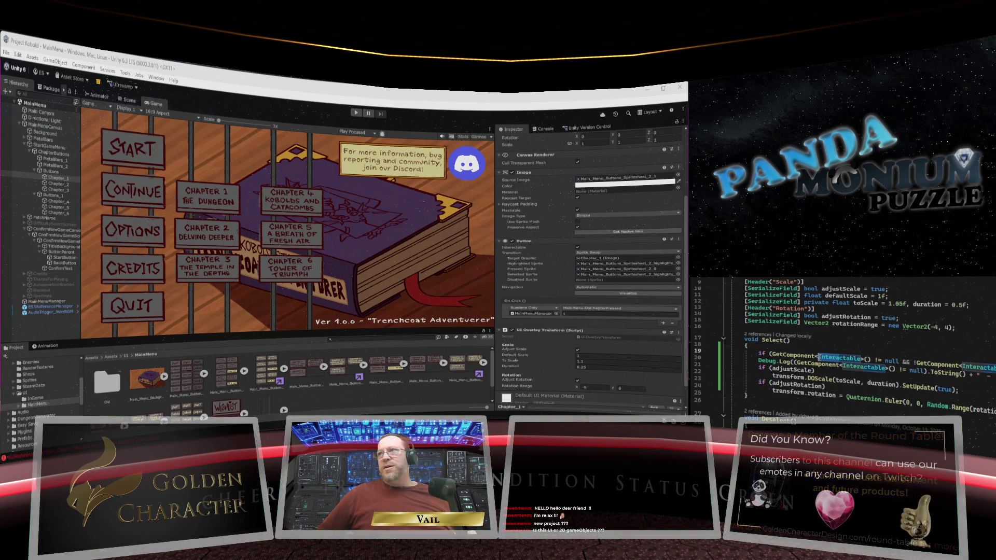
{"action": "left_click", "coordinate": [820, 357]}
{"action": "type", "text": "ele"}
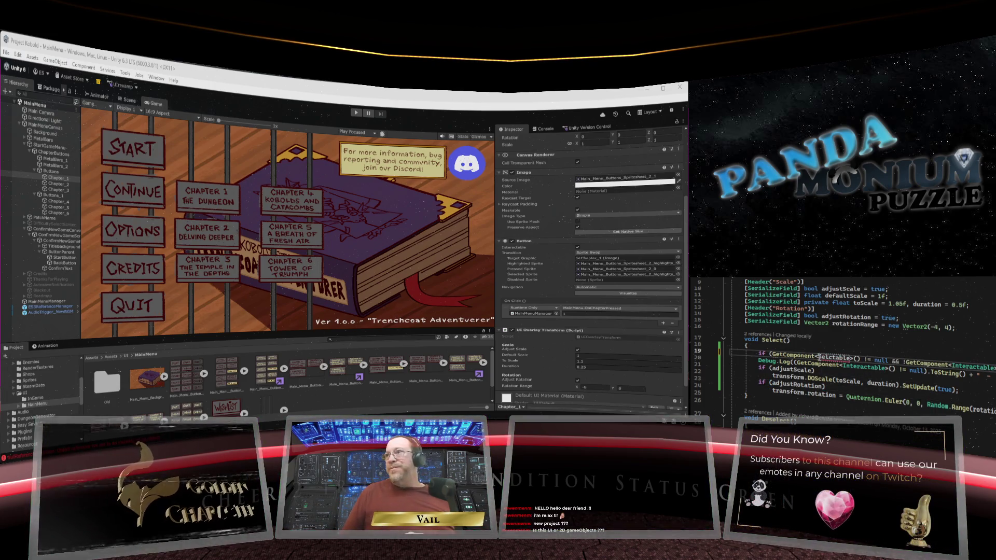
{"action": "type", "text": "e"}
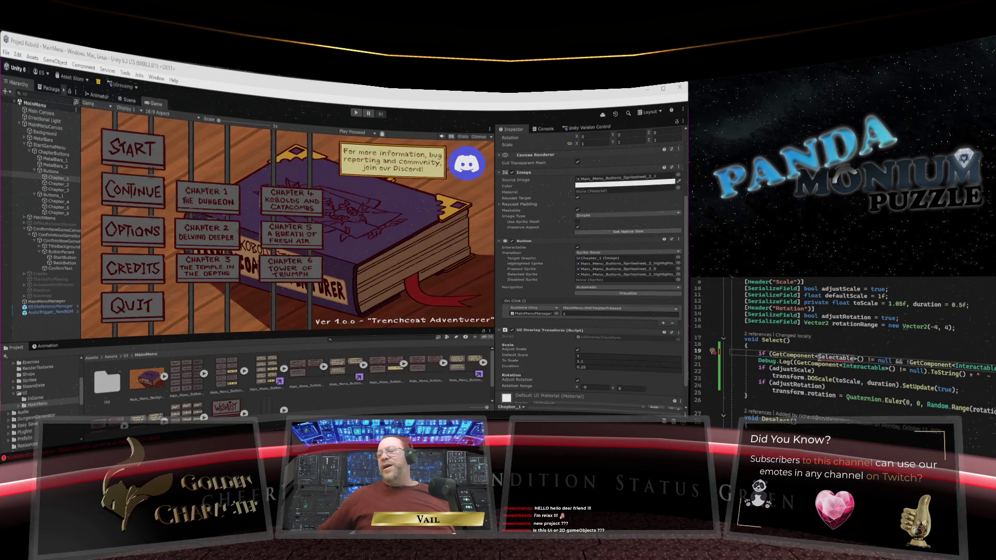
{"action": "mouse_move", "coordinate": [825, 365]}
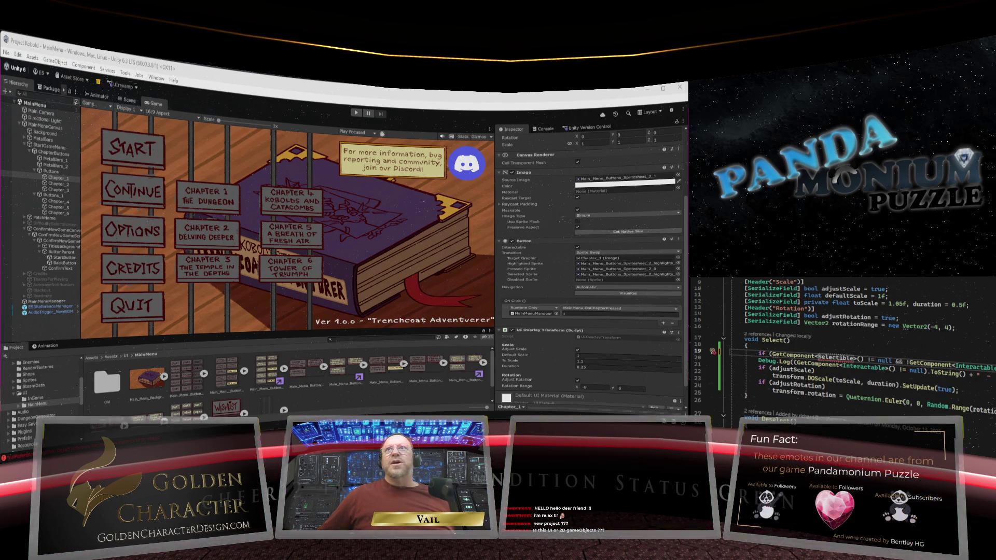
{"action": "scroll", "coordinate": [850, 295], "scroll_direction": "up", "scroll_amount": 2}
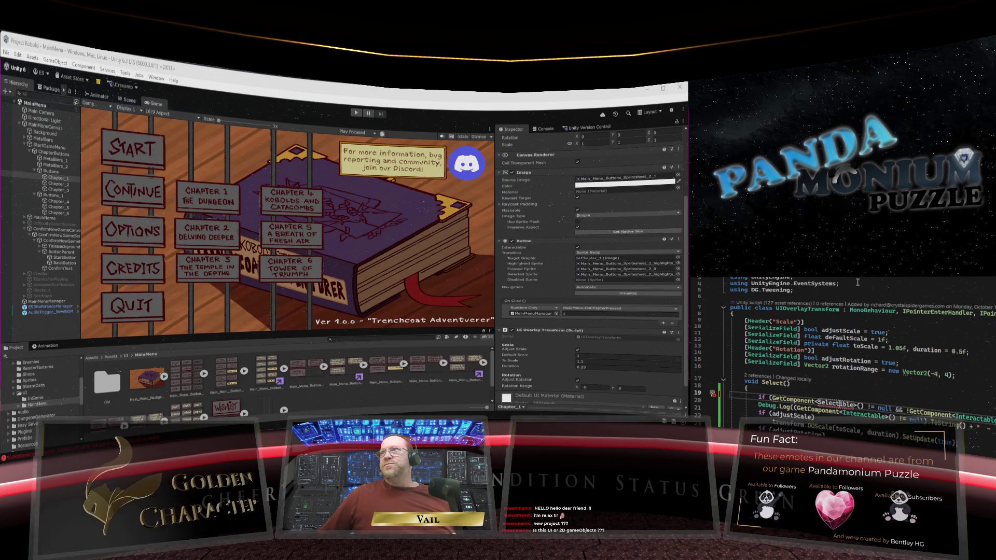
Step: Add 'using UnityEngine.UI;' directly below the UnityEngine.EventSystems import
{"action": "left_click", "coordinate": [853, 284]}
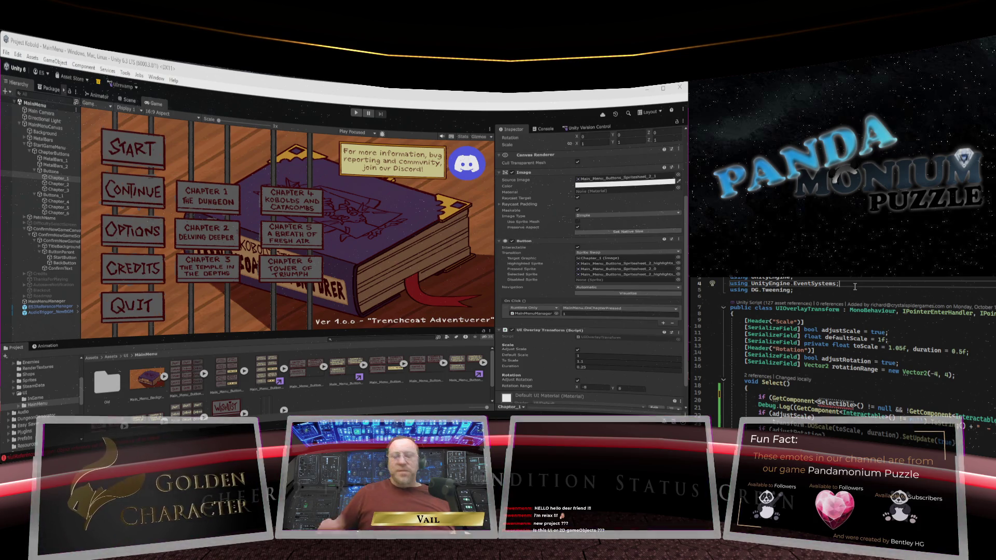
{"action": "key", "text": "Return"}
{"action": "type", "text": "usin"}
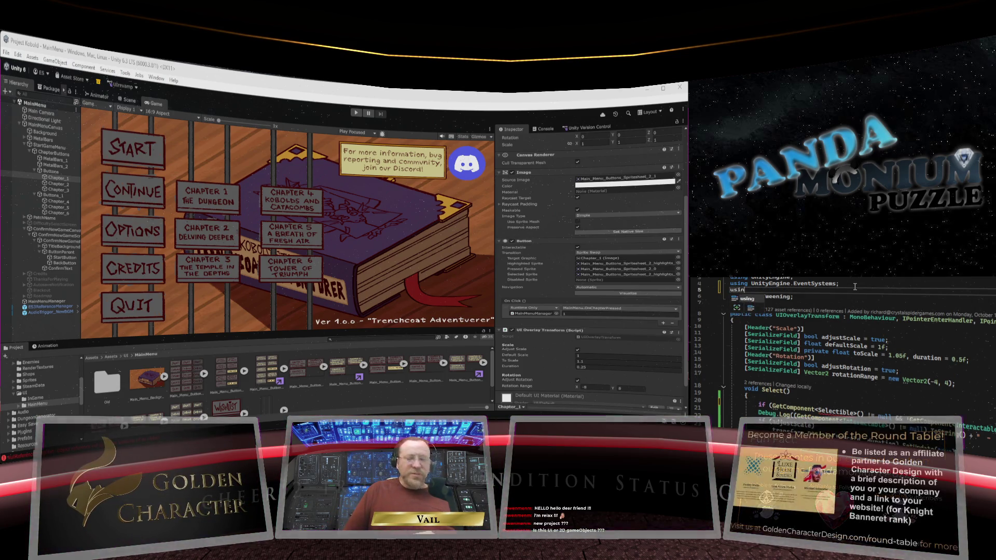
{"action": "type", "text": "g Unity"}
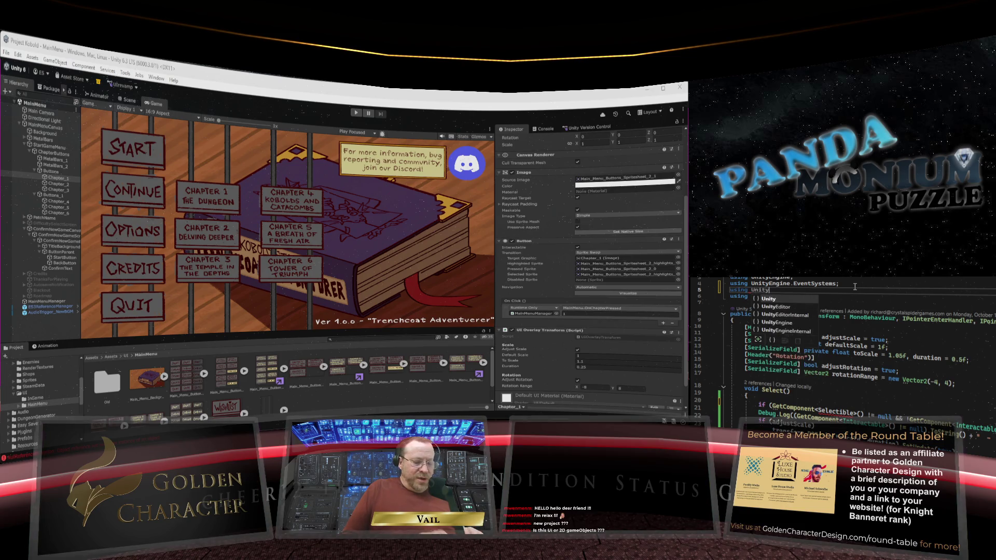
{"action": "type", "text": "Engine."}
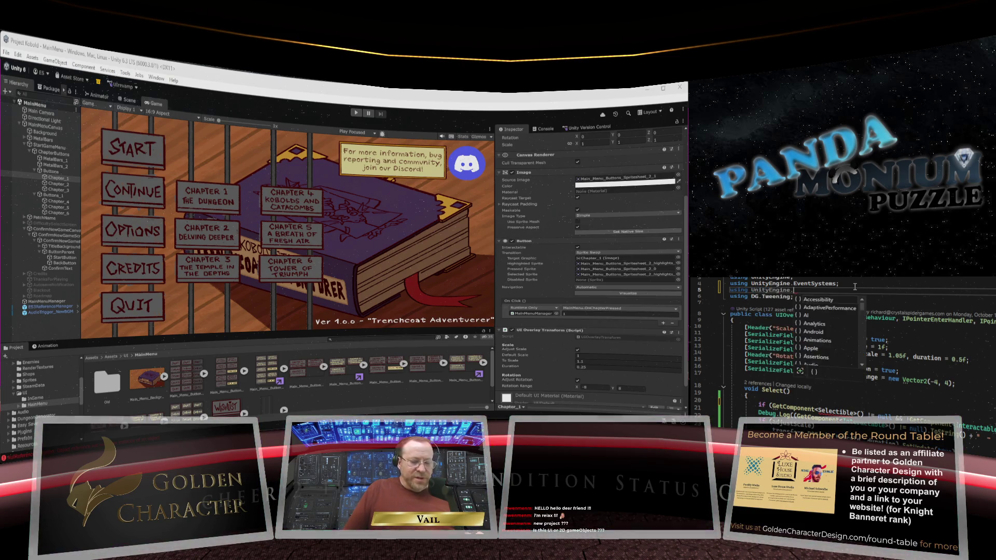
{"action": "type", "text": "UI;"}
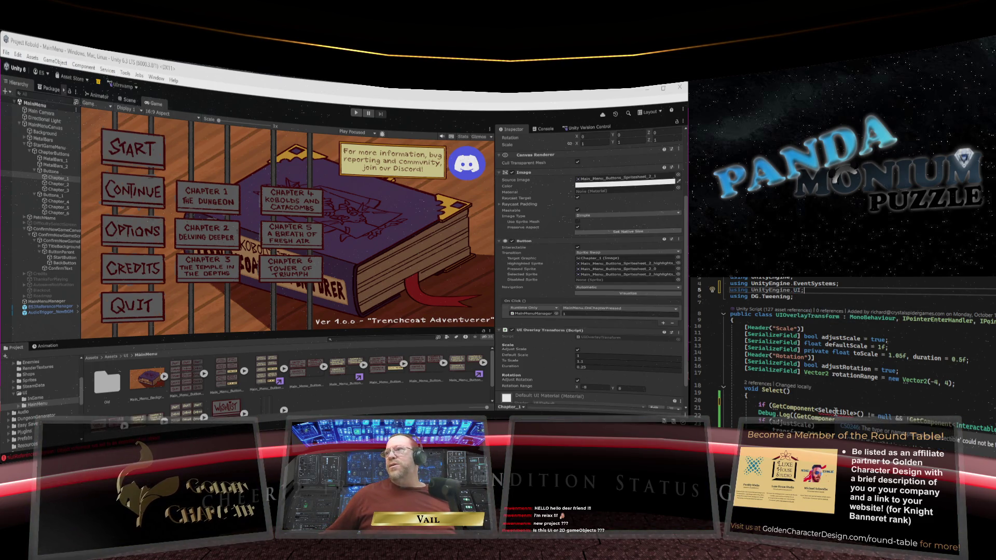
{"action": "left_click", "coordinate": [836, 411]}
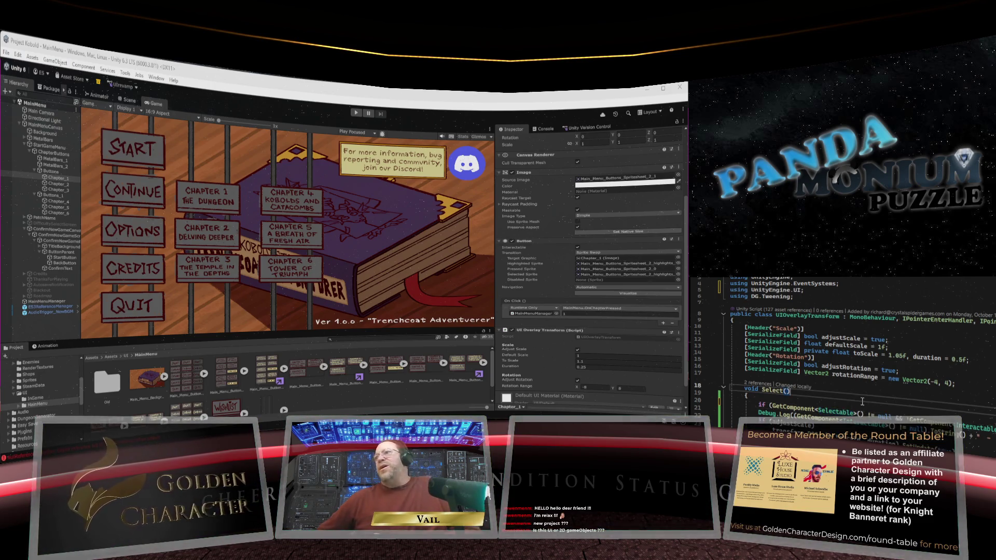
{"action": "scroll", "coordinate": [845, 353], "scroll_direction": "down", "scroll_amount": 1}
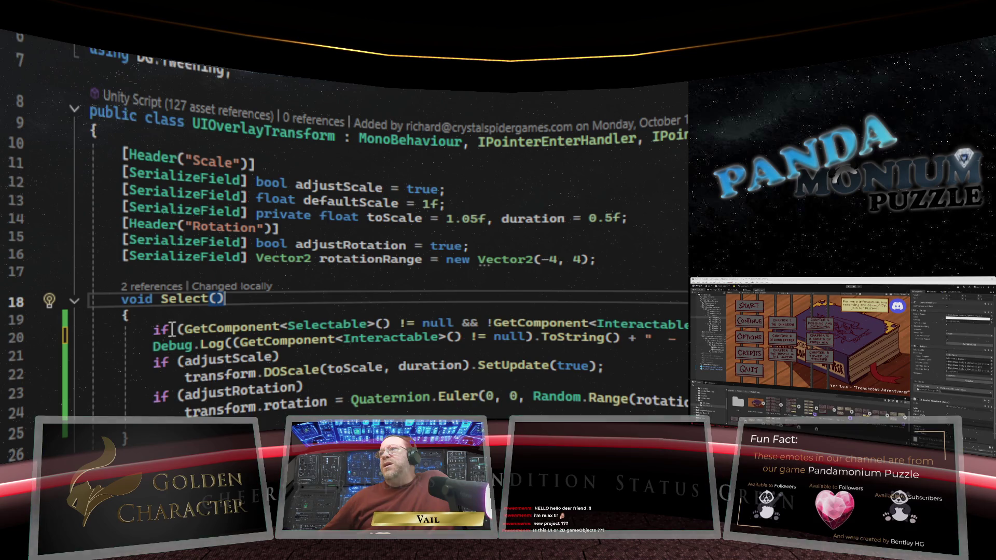
Step: Replace Interactable with Selectable in the GetComponent check on line 20 of Select()
{"action": "mouse_move", "coordinate": [205, 334]}
{"action": "scroll", "coordinate": [206, 334], "scroll_direction": "down", "scroll_amount": 1}
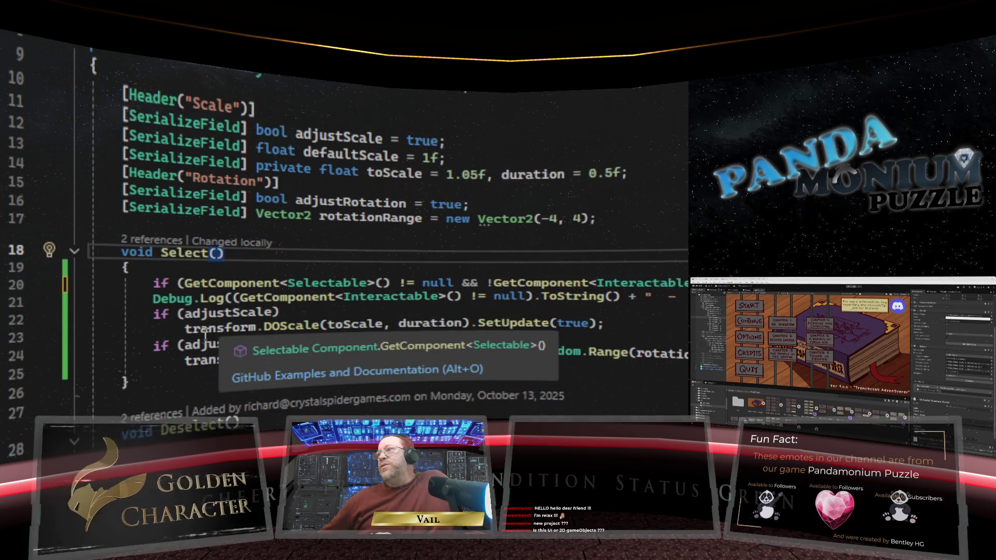
{"action": "mouse_move", "coordinate": [204, 297]}
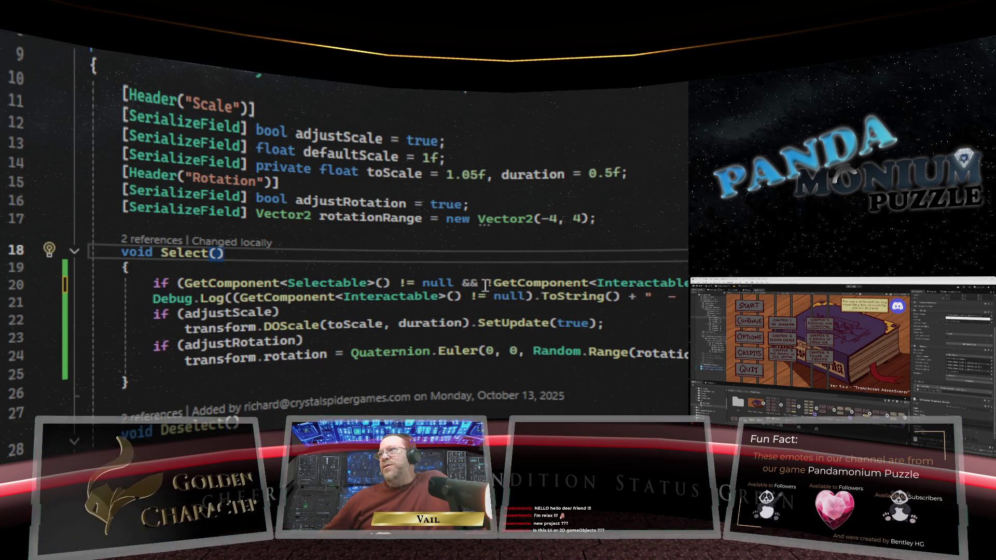
{"action": "left_click_drag", "start_coordinate": [685, 283], "coordinate": [597, 283]}
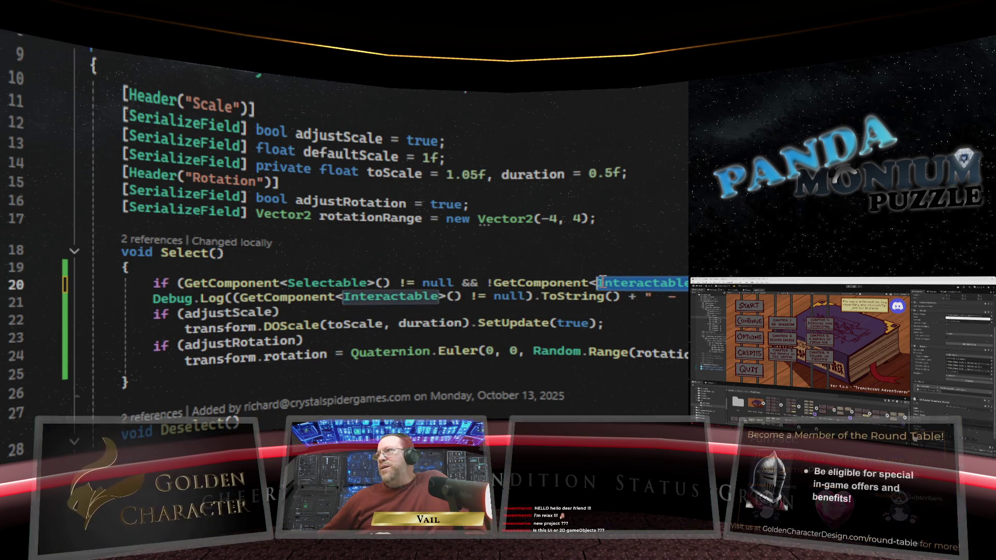
{"action": "mouse_move", "coordinate": [604, 300]}
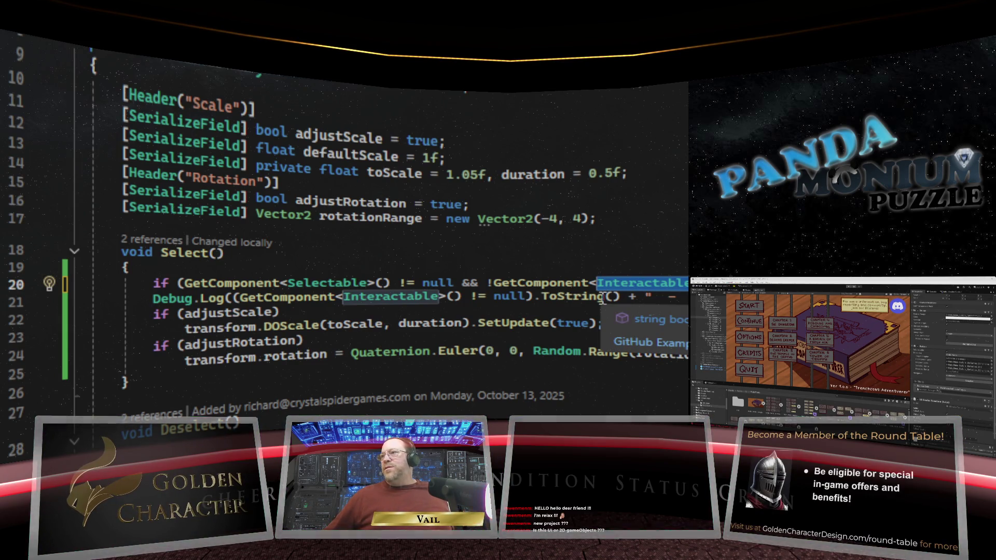
{"action": "left_click", "coordinate": [512, 282]}
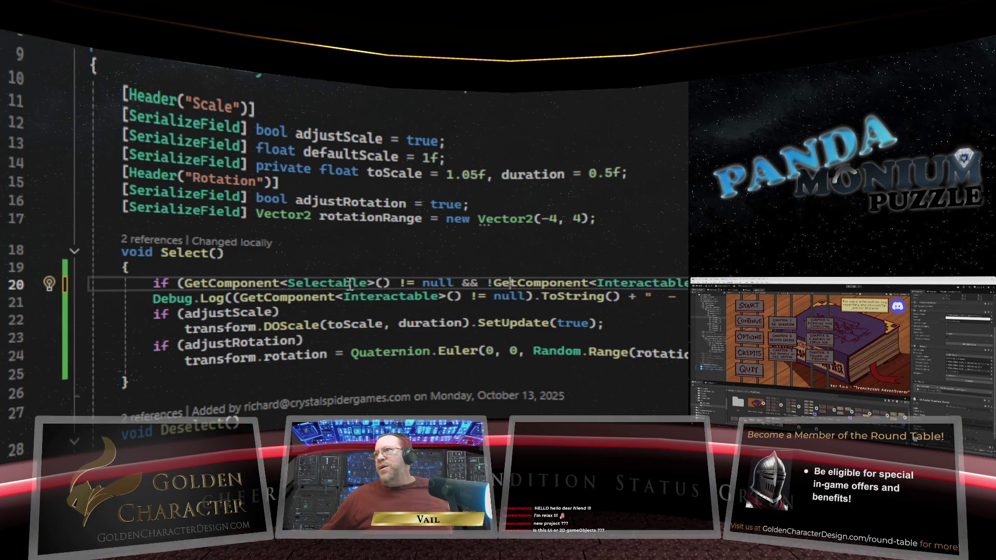
{"action": "left_click_drag", "start_coordinate": [685, 282], "coordinate": [601, 282]}
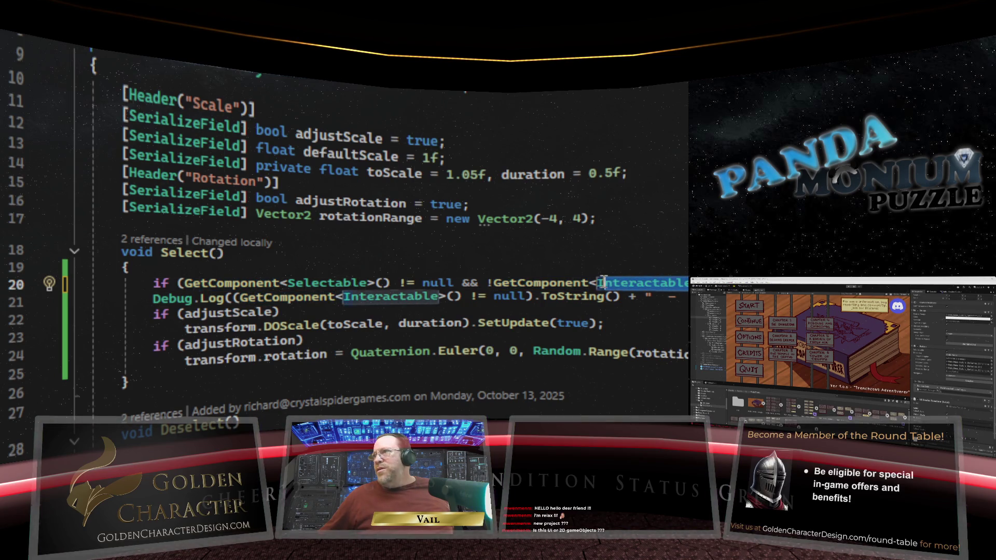
{"action": "key", "text": "BackSpace"}
{"action": "type", "text": "Selectable"}
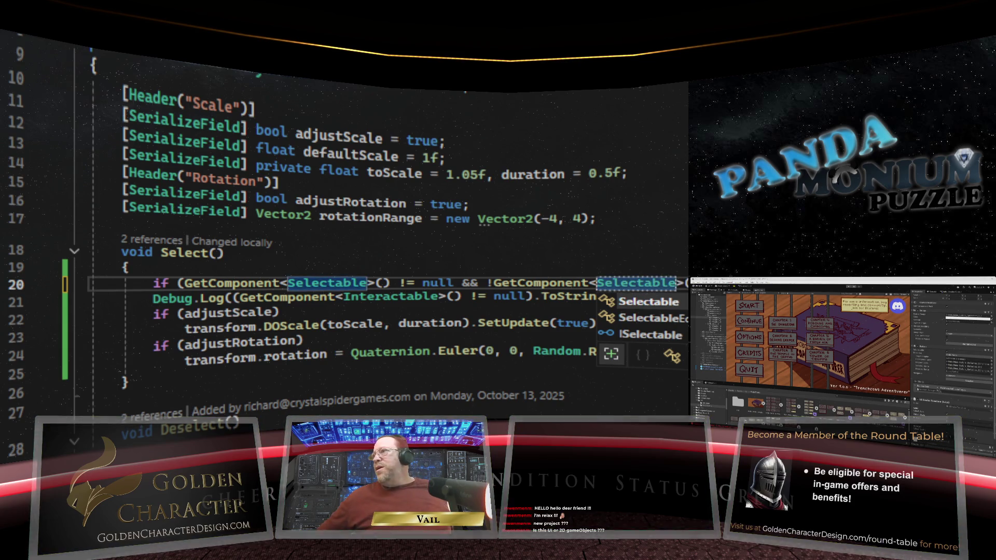
{"action": "key", "text": "Escape"}
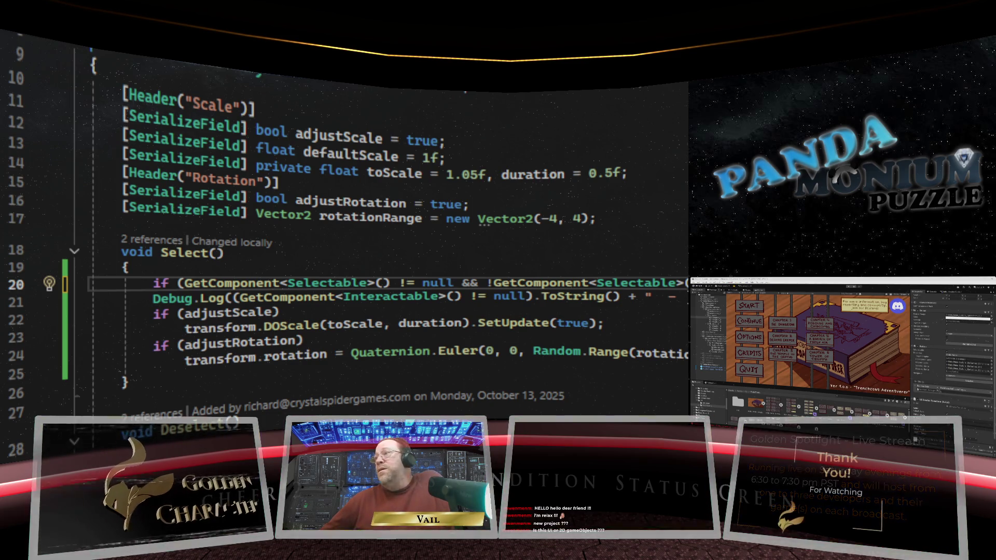
Step: Delete the Debug.Log line from Select()
{"action": "left_click", "coordinate": [28, 284]}
{"action": "left_click", "coordinate": [29, 302]}
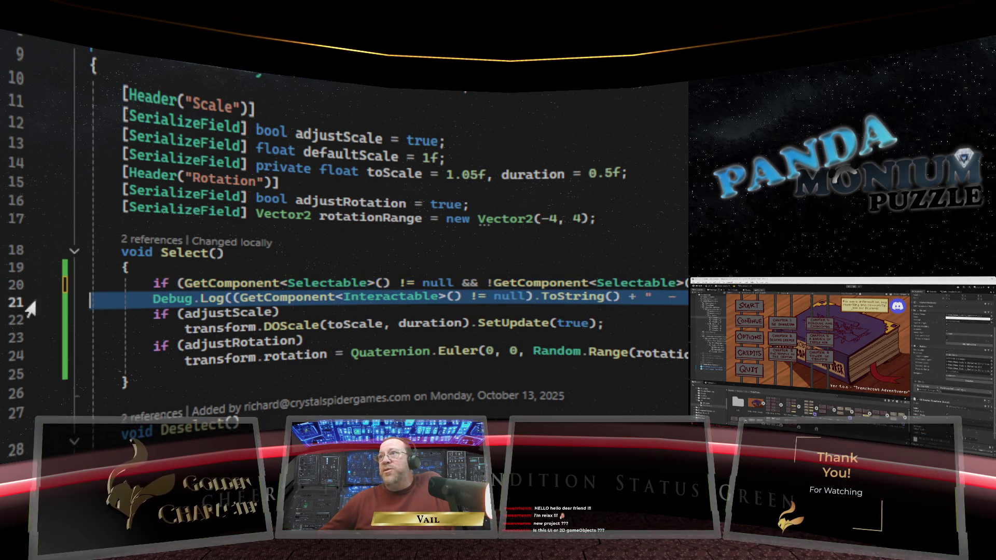
{"action": "key", "text": "Delete"}
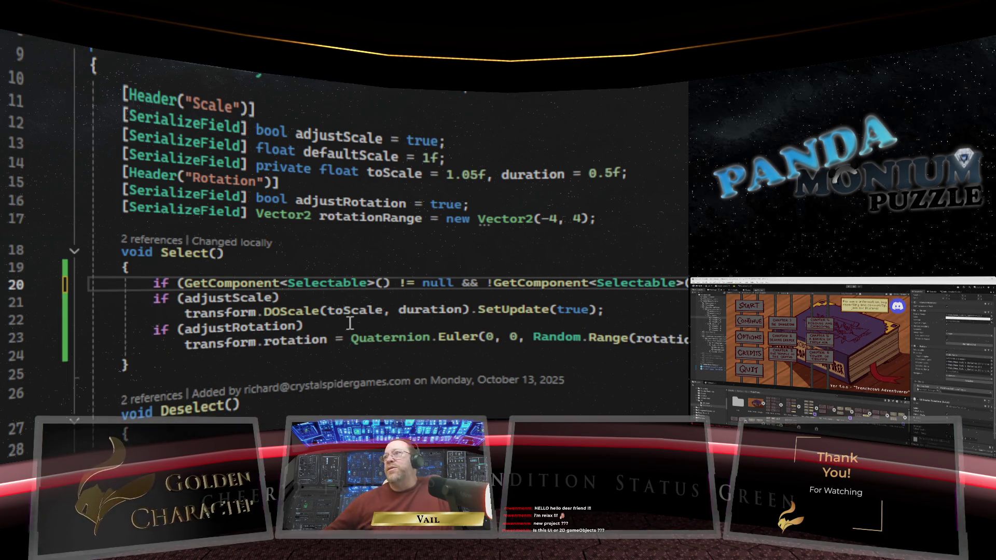
Step: Run the game and press the Start sign to bring up the six-button chapter select
{"action": "left_click", "coordinate": [425, 301]}
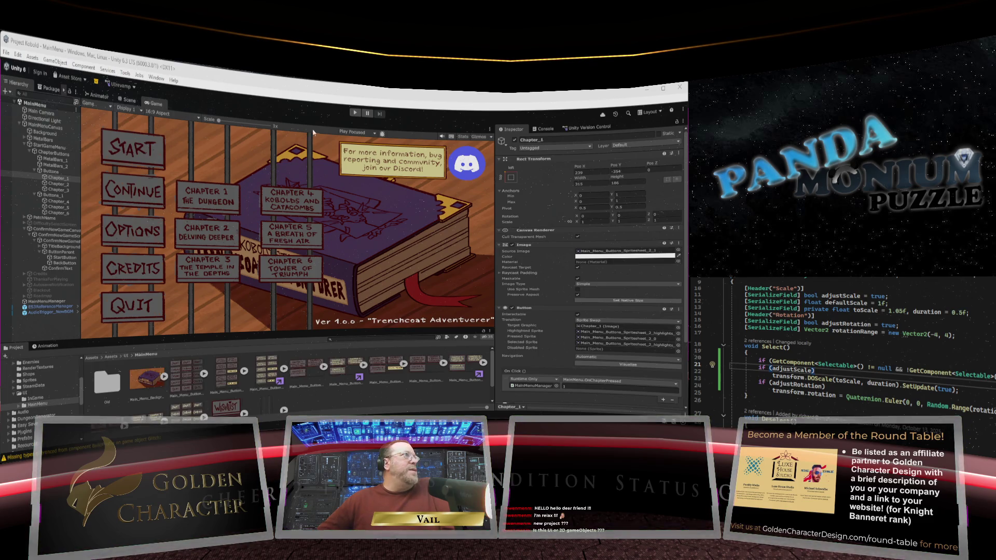
{"action": "left_click", "coordinate": [355, 113]}
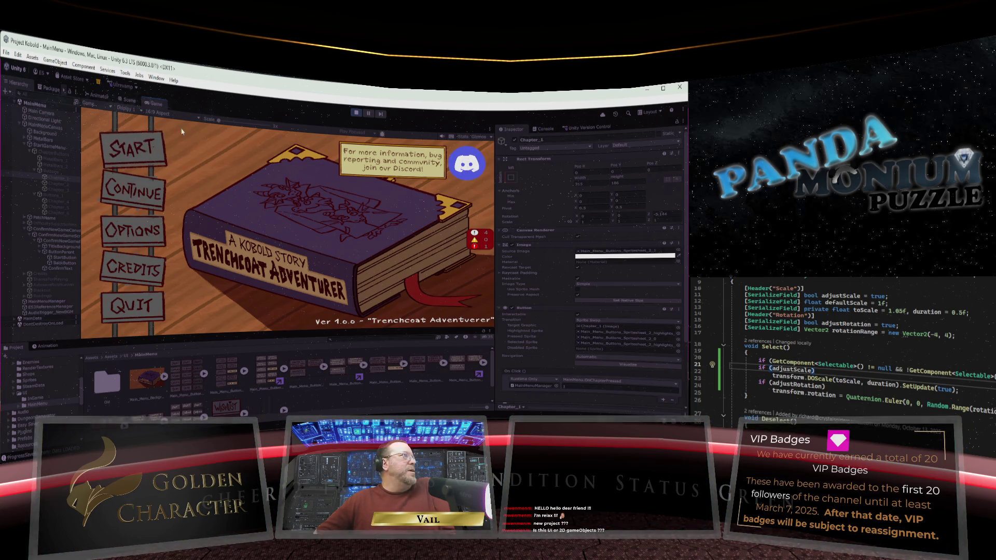
{"action": "left_click", "coordinate": [133, 149]}
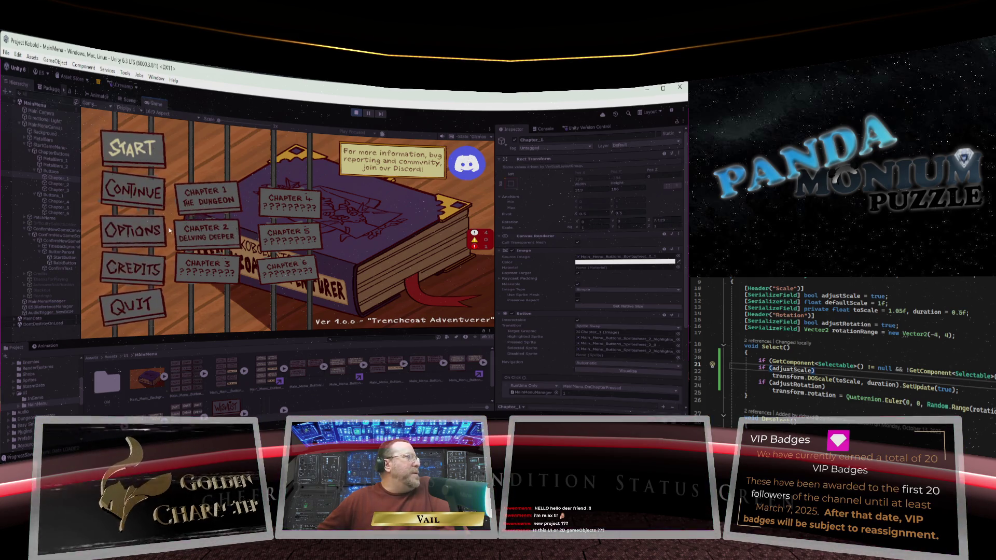
Step: Test the Chapter 1 button, then enlarge the Project panel by shrinking the Game view
{"action": "left_click", "coordinate": [202, 196]}
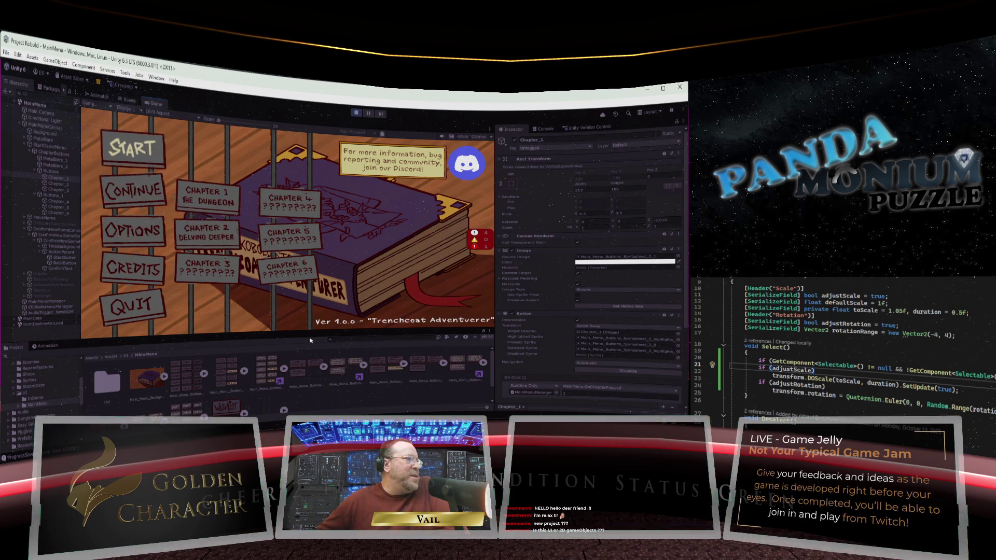
{"action": "mouse_move", "coordinate": [304, 332]}
{"action": "left_mouse_down"}
{"action": "mouse_move", "coordinate": [291, 274]}
{"action": "mouse_move", "coordinate": [289, 285]}
{"action": "left_mouse_up"}
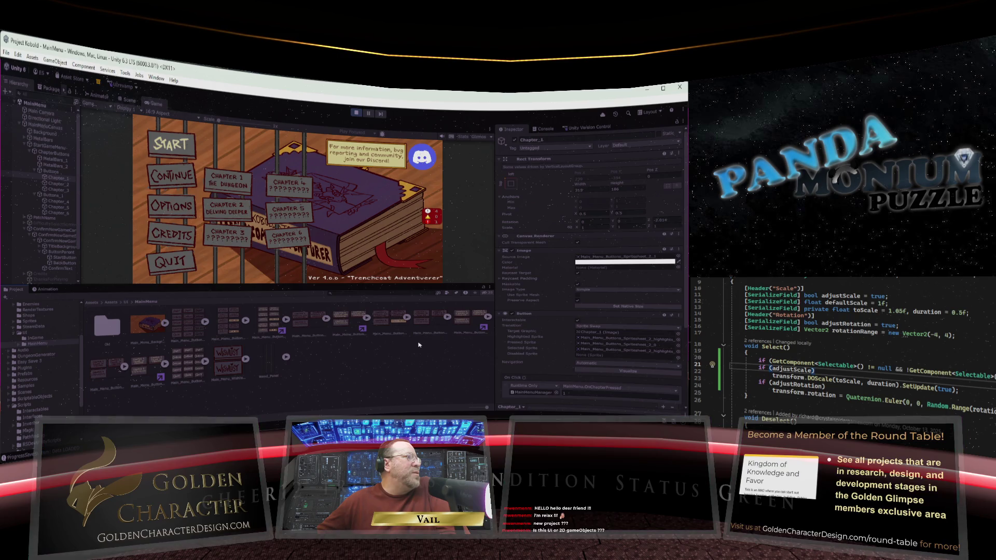
Step: Check the button sprite assets, ending on Main_Menu_Buttons_Spritesheet_Invert's import settings
{"action": "left_click", "coordinate": [272, 324]}
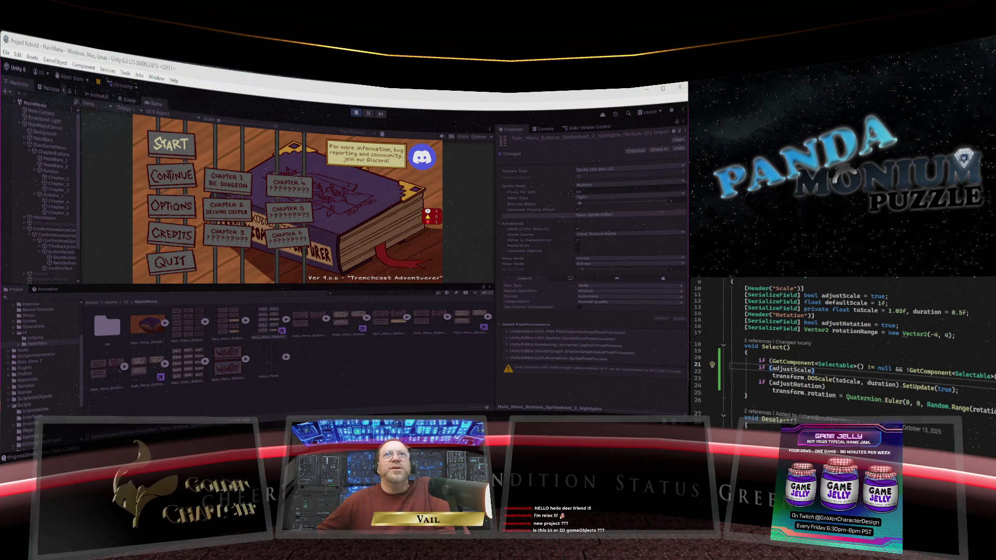
{"action": "left_click", "coordinate": [678, 139]}
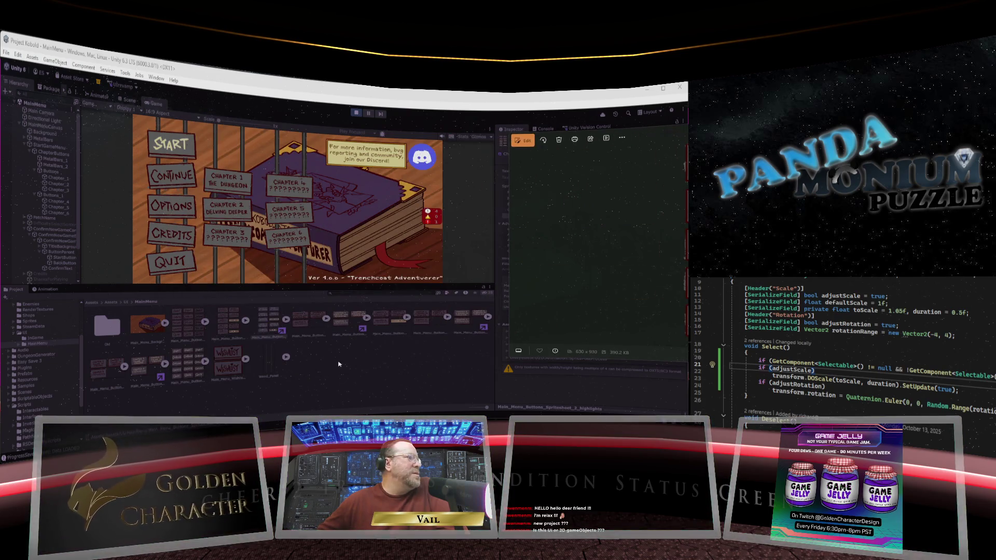
{"action": "left_click", "coordinate": [193, 372]}
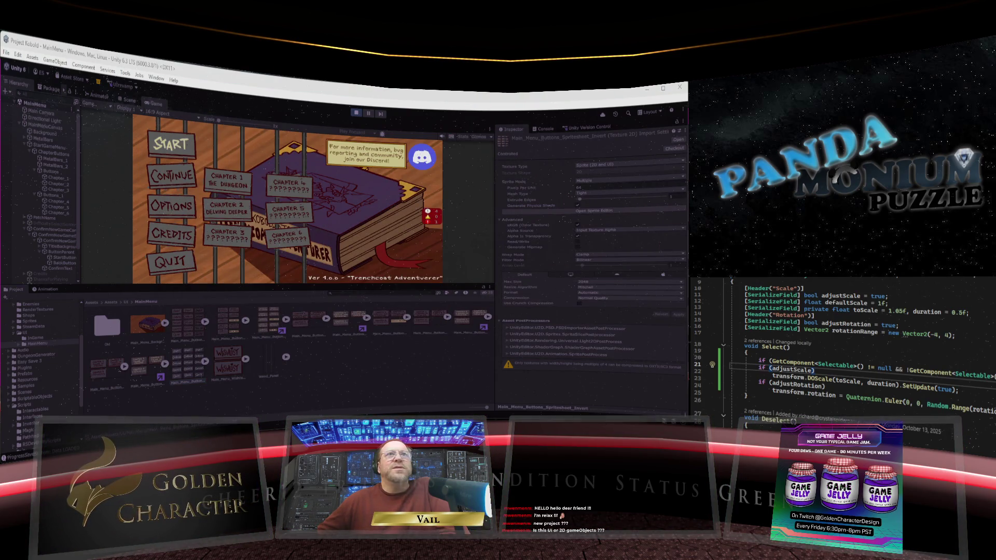
{"action": "left_click", "coordinate": [678, 140]}
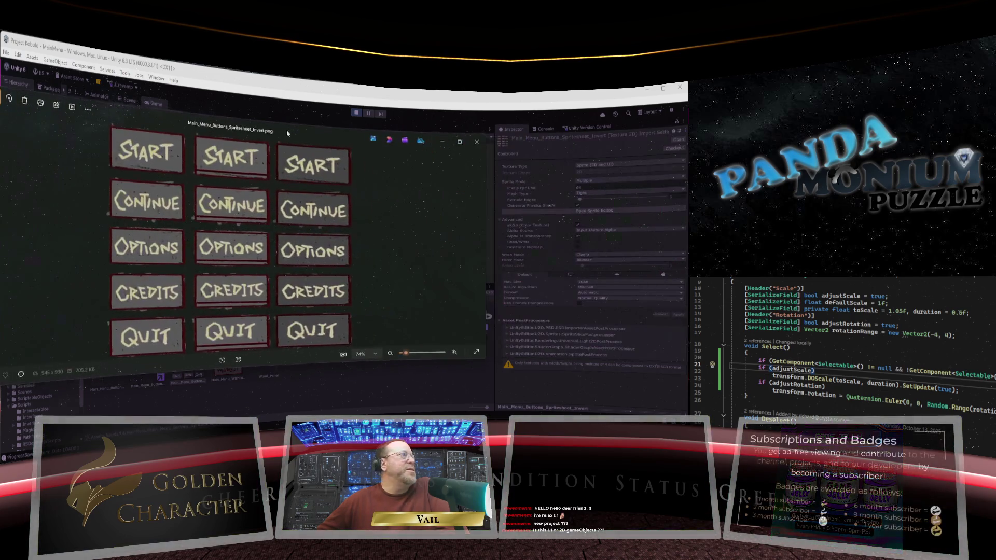
{"action": "left_click_drag", "start_coordinate": [317, 125], "coordinate": [266, 113]}
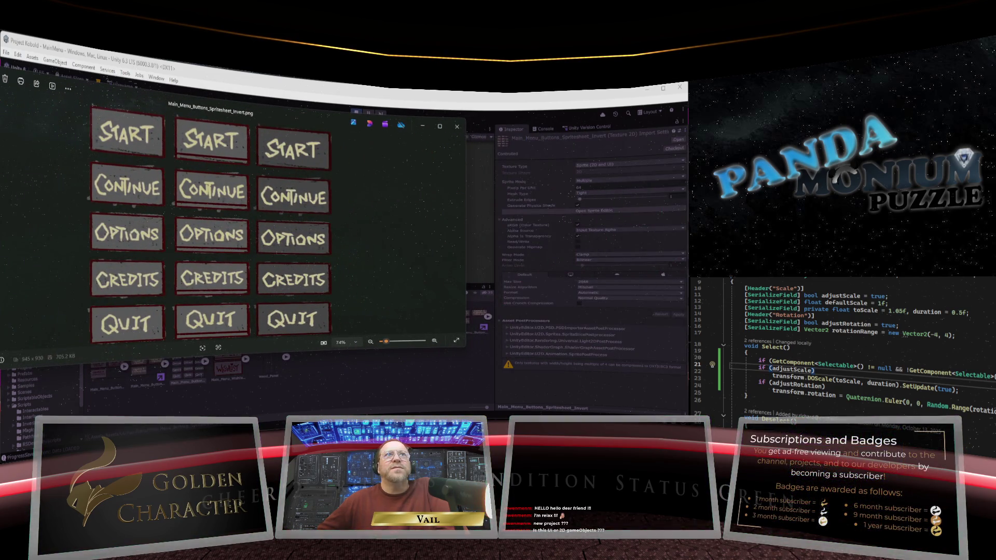
{"action": "mouse_move", "coordinate": [433, 115]}
{"action": "left_mouse_down"}
{"action": "mouse_move", "coordinate": [581, 126]}
{"action": "mouse_move", "coordinate": [573, 127]}
{"action": "left_mouse_up"}
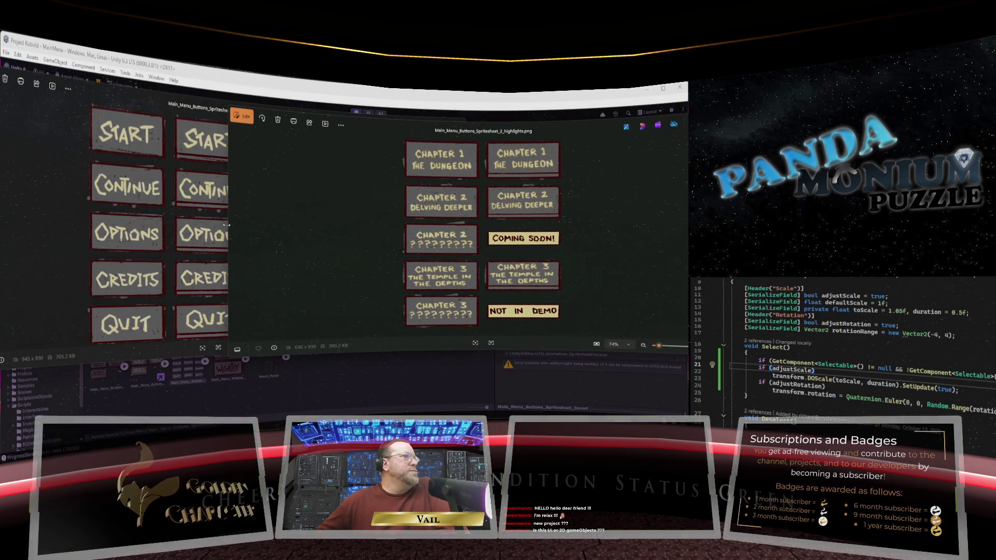
{"action": "left_click_drag", "start_coordinate": [227, 224], "coordinate": [326, 225]}
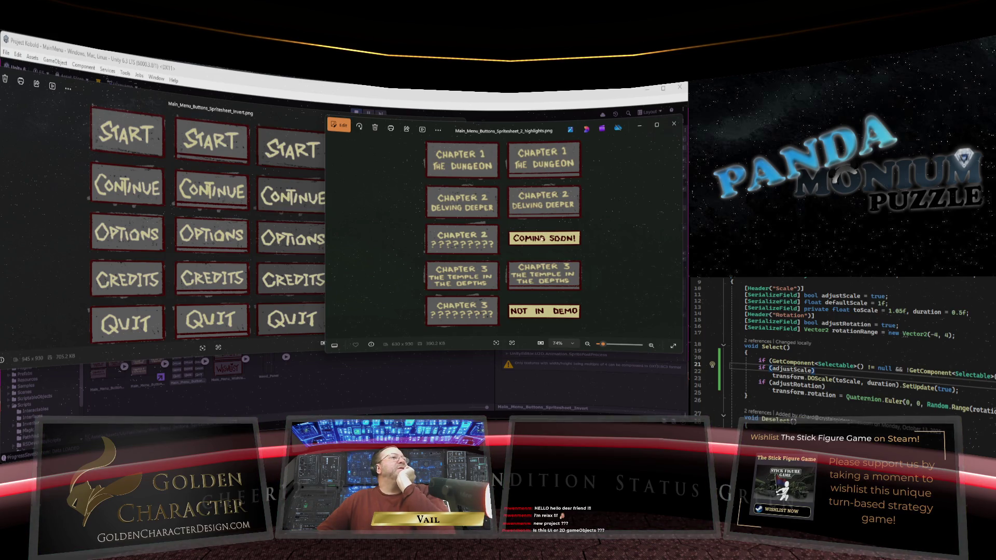
{"action": "left_click", "coordinate": [284, 119]}
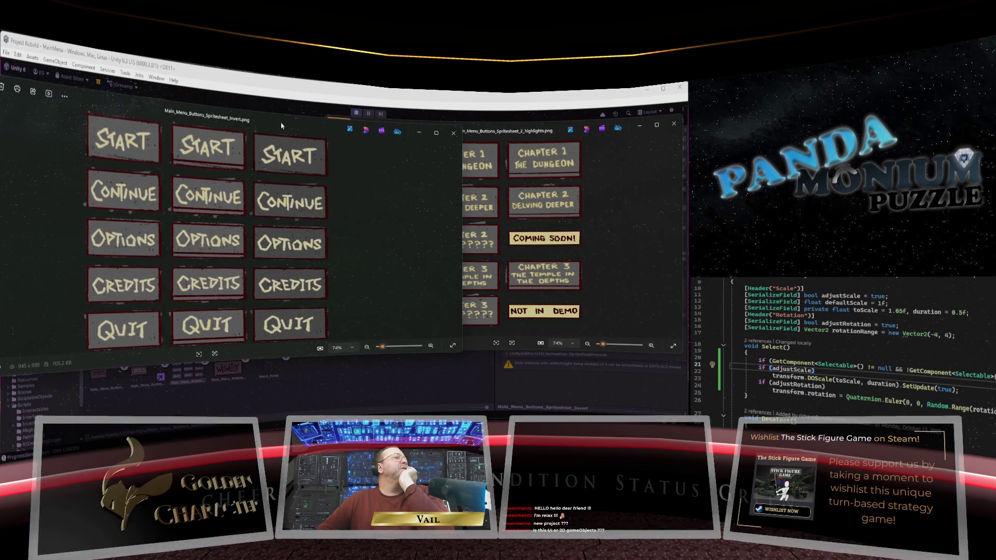
{"action": "left_click_drag", "start_coordinate": [282, 123], "coordinate": [254, 114]}
{"action": "left_click", "coordinate": [482, 130]}
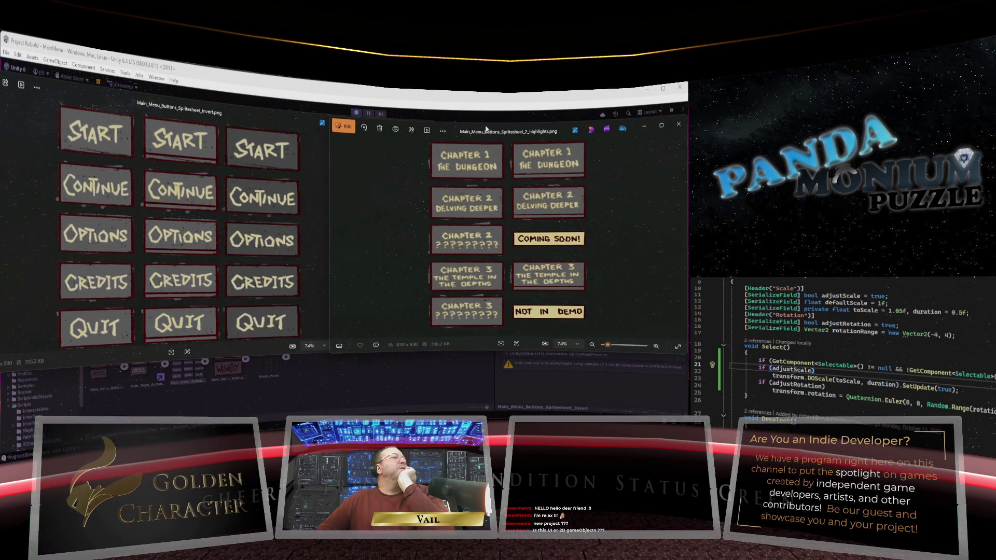
{"action": "left_click_drag", "start_coordinate": [482, 132], "coordinate": [478, 134]}
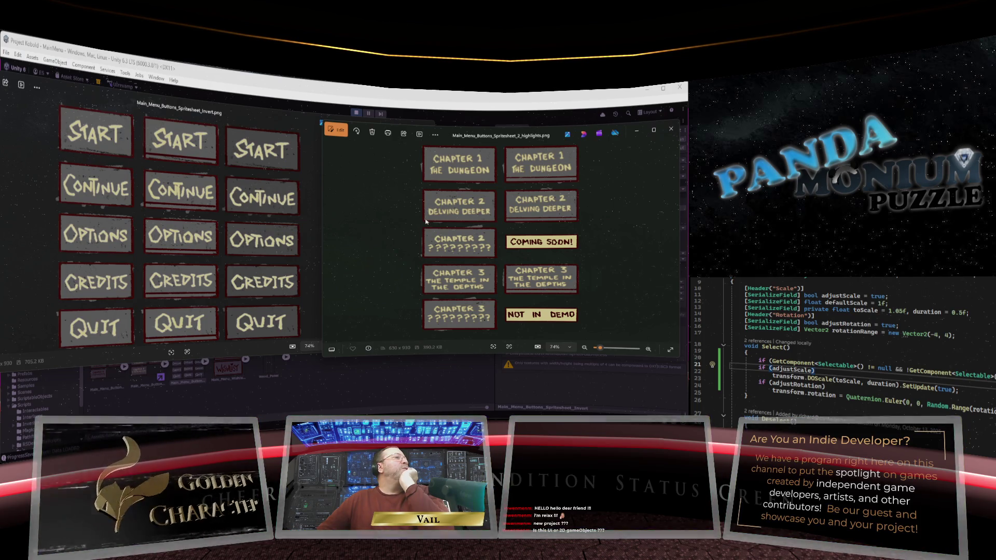
{"action": "left_click", "coordinate": [671, 129]}
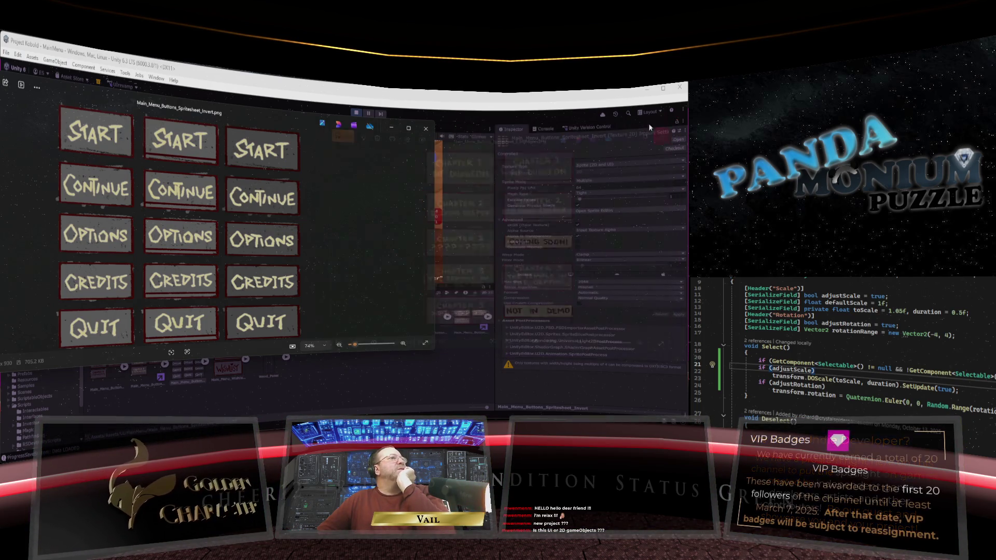
{"action": "left_click_drag", "start_coordinate": [265, 121], "coordinate": [280, 124]}
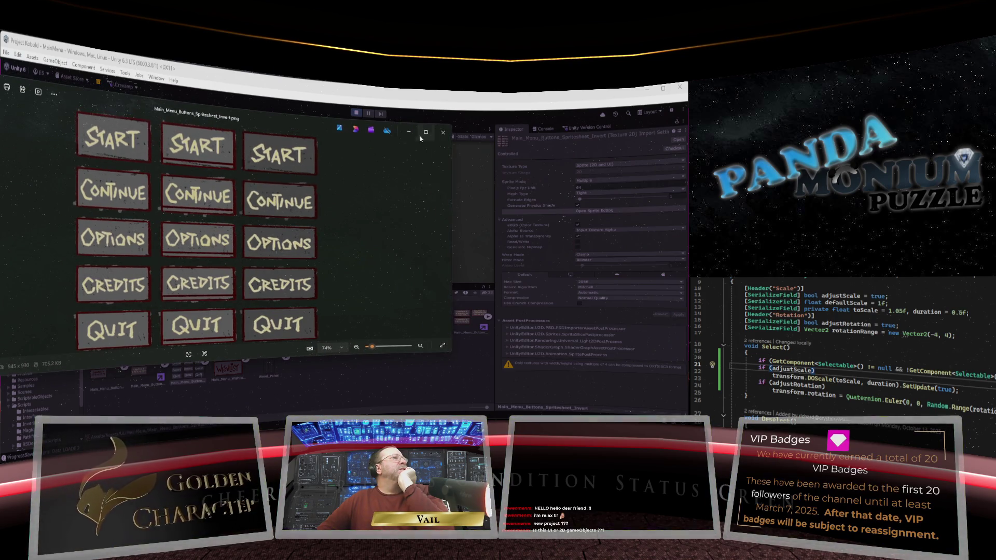
{"action": "left_click", "coordinate": [441, 131]}
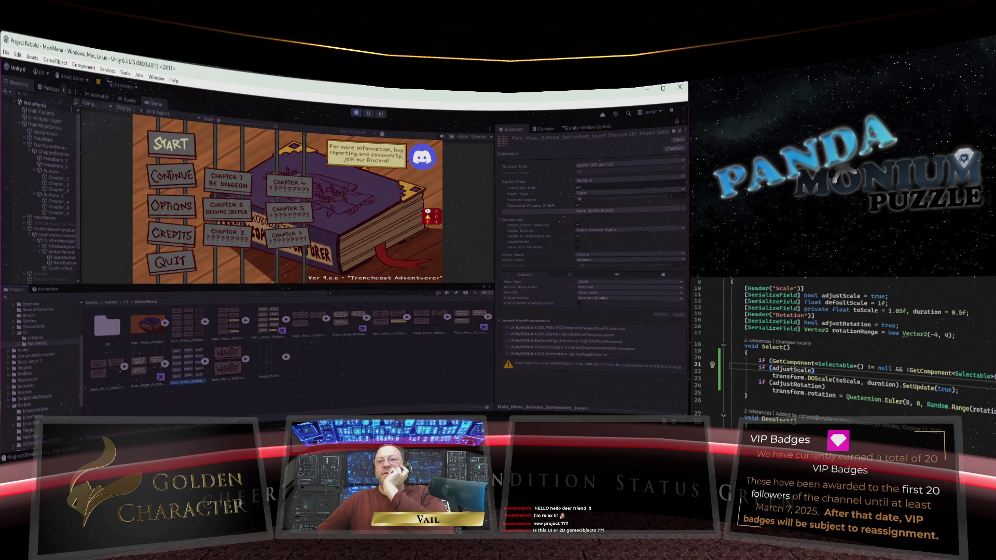
Step: In Krita, compare the full button sheet with the Chapter 5 and Chapter 6 sprite documents
{"action": "key", "text": "alt+Tab"}
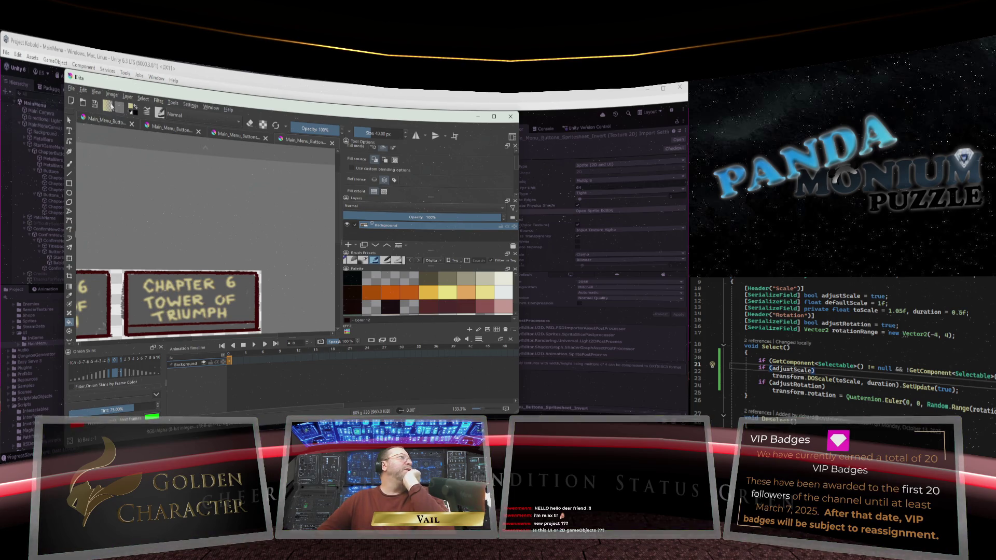
{"action": "left_click", "coordinate": [110, 122]}
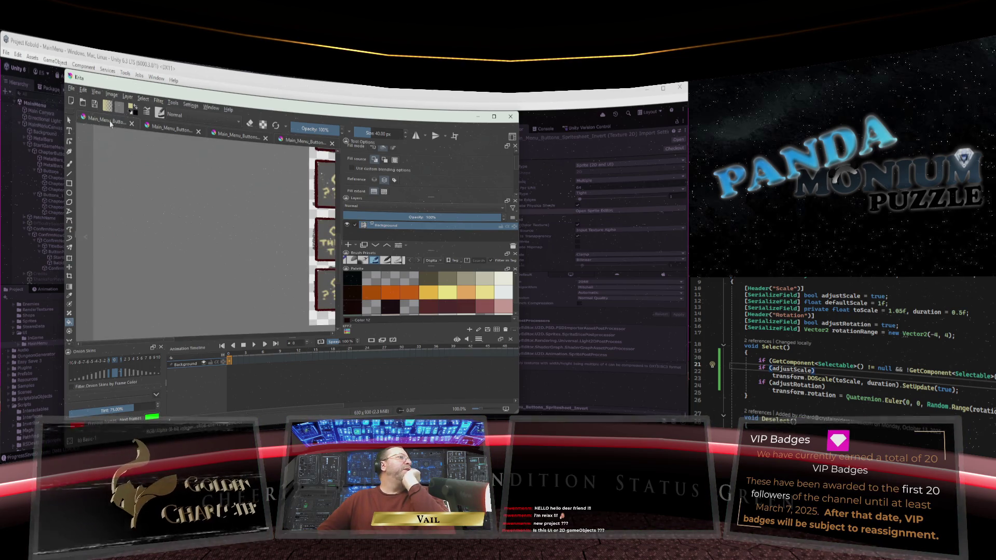
{"action": "scroll", "coordinate": [195, 218], "scroll_direction": "down", "scroll_amount": 4}
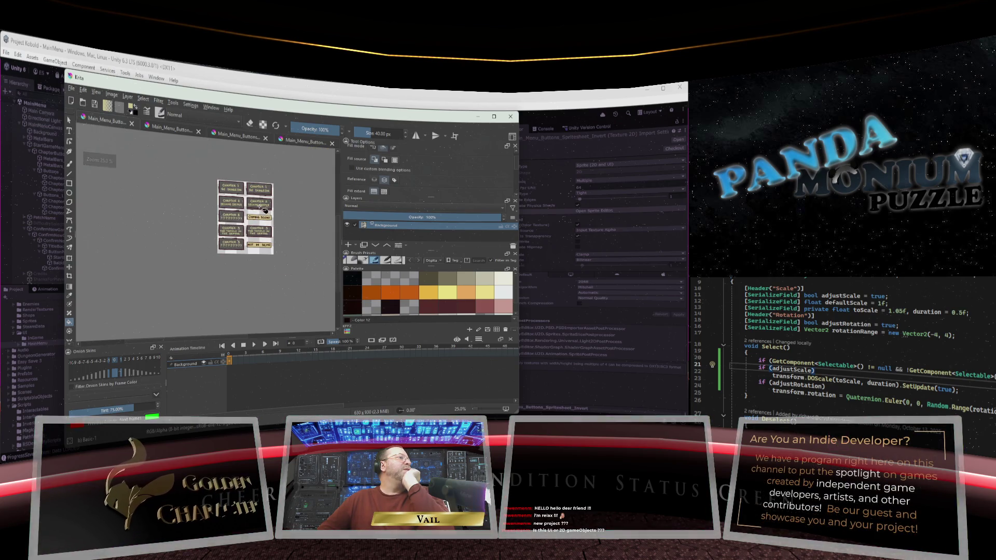
{"action": "scroll", "coordinate": [267, 197], "scroll_direction": "up", "scroll_amount": 2}
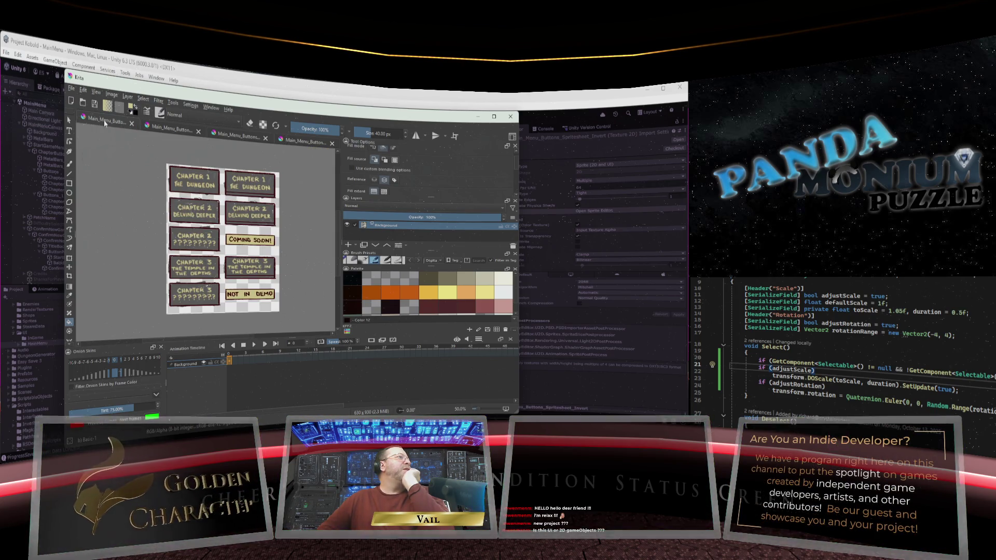
{"action": "left_click", "coordinate": [167, 134]}
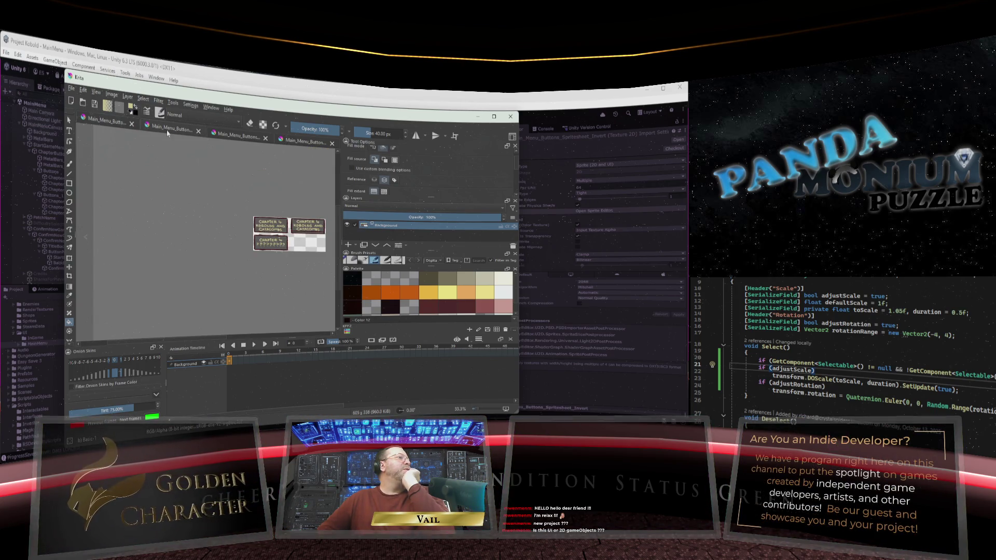
{"action": "left_click", "coordinate": [226, 136]}
{"action": "left_click", "coordinate": [296, 142]}
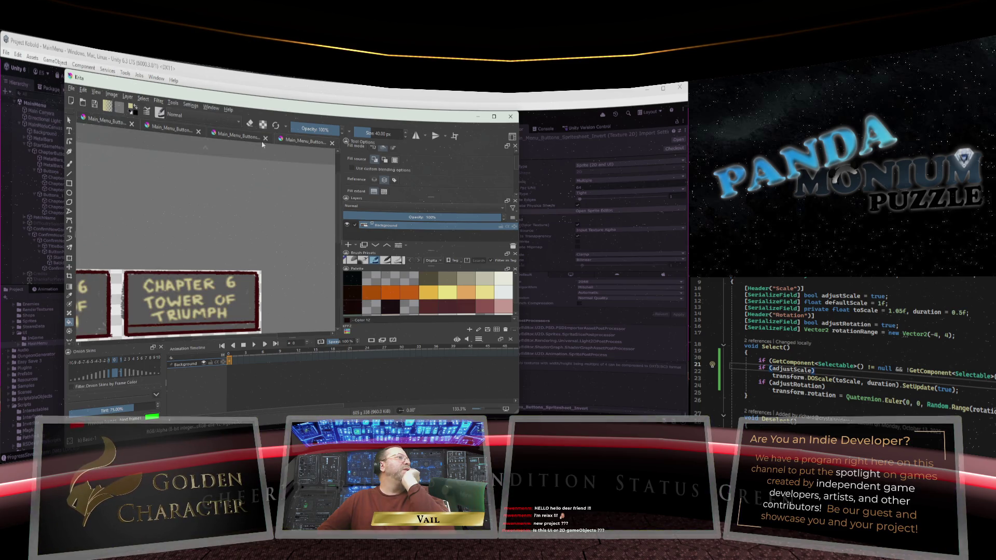
Step: Return to the full button sprite sheet and zoom onto the Chapter 1 and 2 buttons
{"action": "left_click", "coordinate": [100, 124]}
{"action": "scroll", "coordinate": [219, 162], "scroll_direction": "up", "scroll_amount": 3}
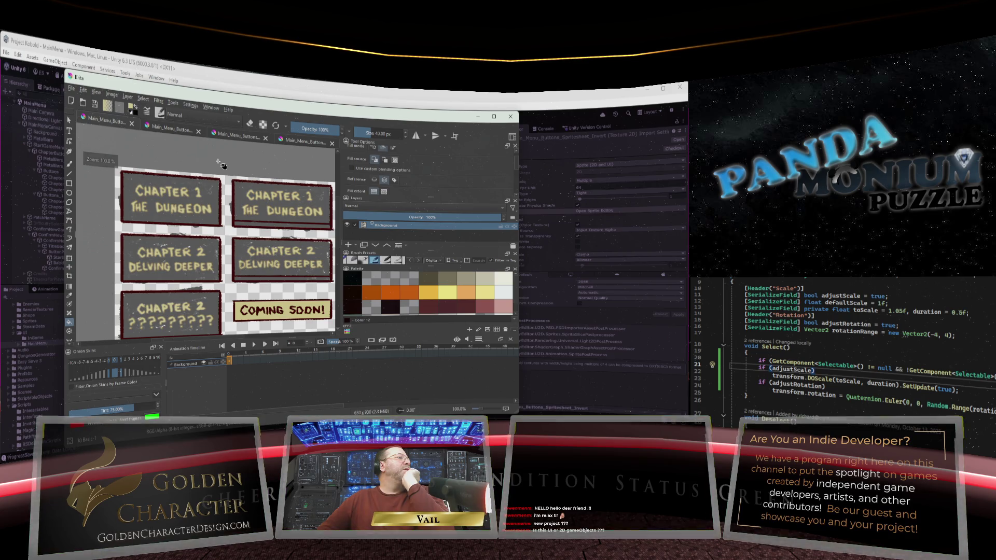
{"action": "scroll", "coordinate": [228, 195], "scroll_direction": "down", "scroll_amount": 1}
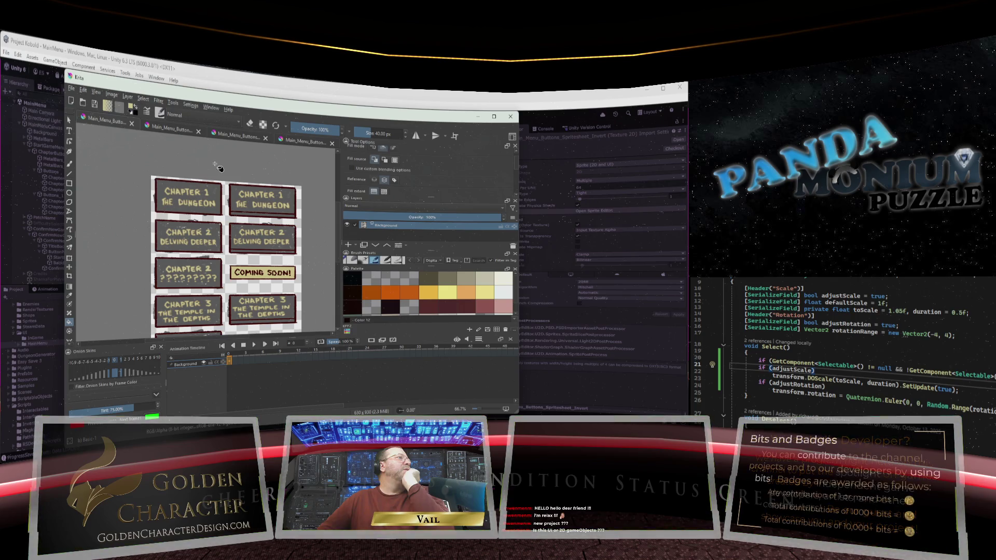
{"action": "scroll", "coordinate": [219, 167], "scroll_direction": "down", "scroll_amount": 1}
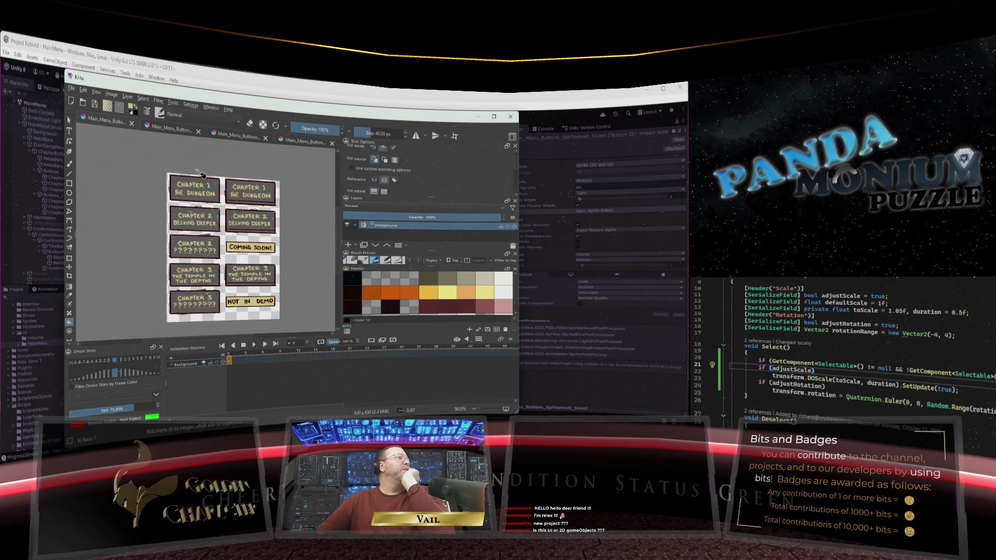
{"action": "scroll", "coordinate": [205, 182], "scroll_direction": "up", "scroll_amount": 3}
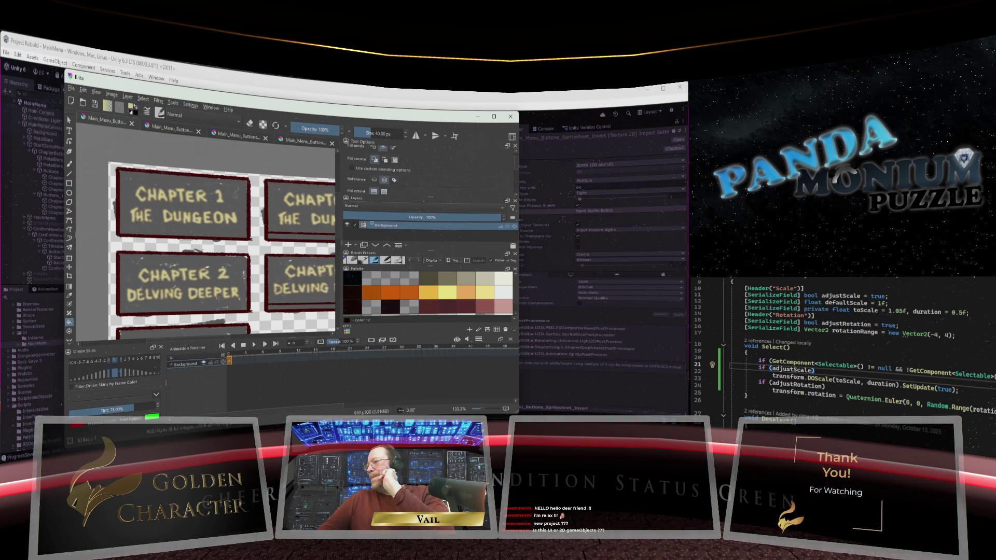
Step: Open Main_Menu_Buttons_Spritesheet_Invert.png in Photos, minimize Krita, and move the viewer aside
{"action": "key", "text": "alt+Tab"}
{"action": "double_click", "coordinate": [962, 342]}
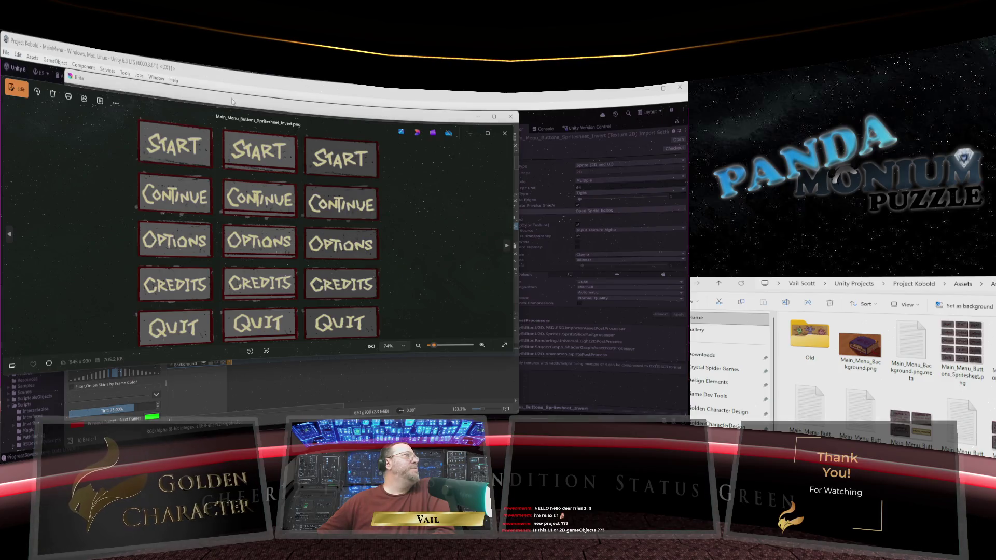
{"action": "mouse_move", "coordinate": [114, 78]}
{"action": "left_mouse_down"}
{"action": "mouse_move", "coordinate": [685, 98]}
{"action": "mouse_move", "coordinate": [359, 105]}
{"action": "mouse_move", "coordinate": [632, 111]}
{"action": "left_mouse_up"}
{"action": "left_click_drag", "start_coordinate": [774, 111], "coordinate": [617, 107]}
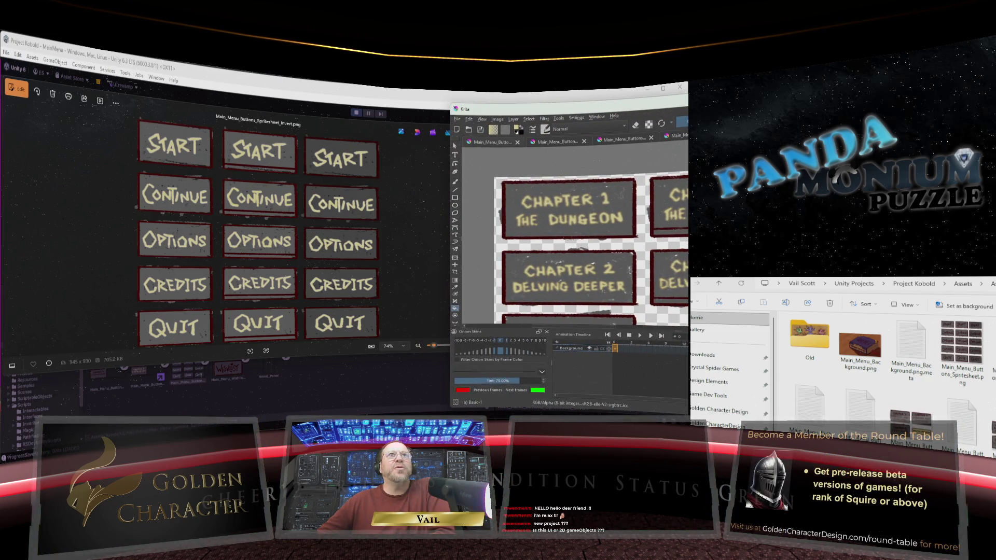
{"action": "left_click", "coordinate": [647, 88]}
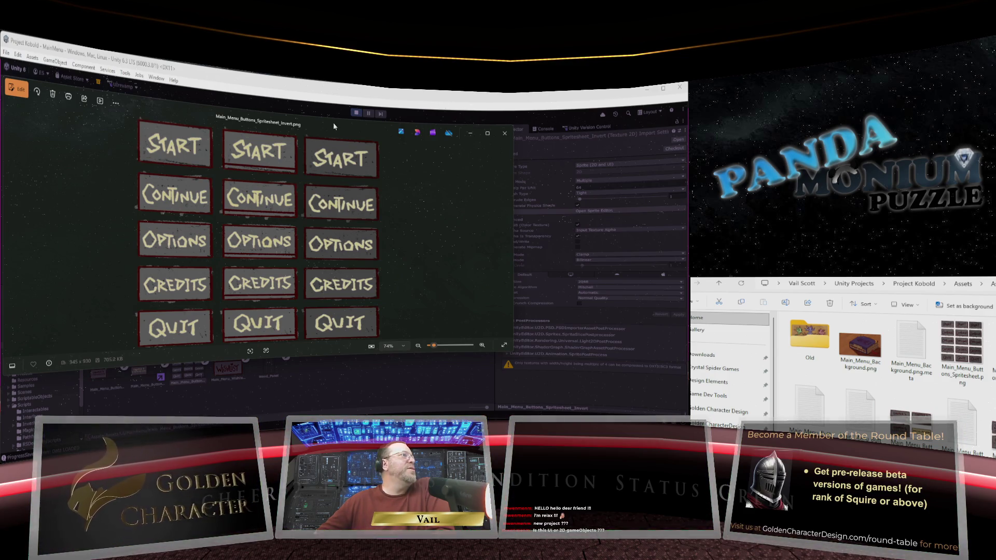
{"action": "left_click_drag", "start_coordinate": [333, 122], "coordinate": [882, 161]}
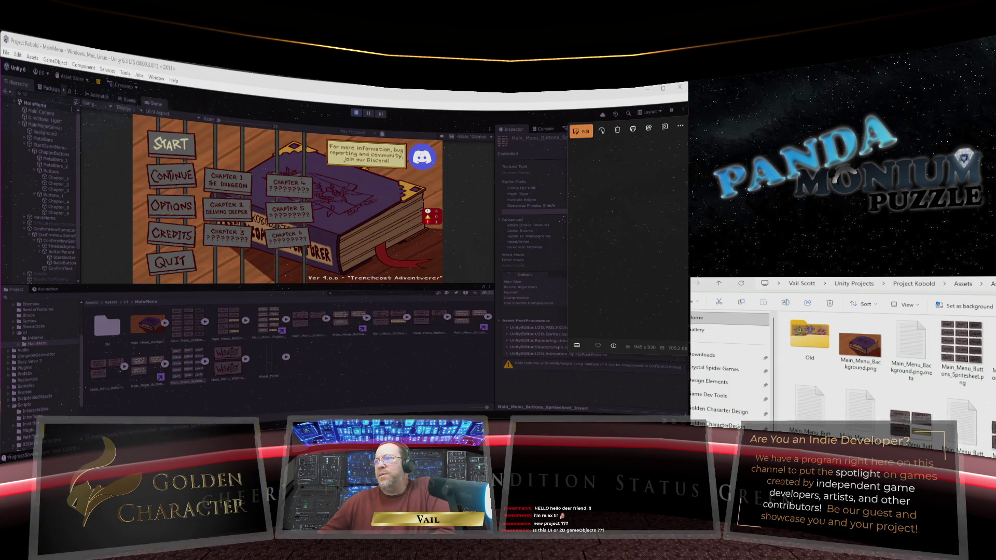
Step: Open Main_Menu_Buttons_Spritesheet_2_highlights.png in Krita from File Explorer
{"action": "key", "text": "shift+F10"}
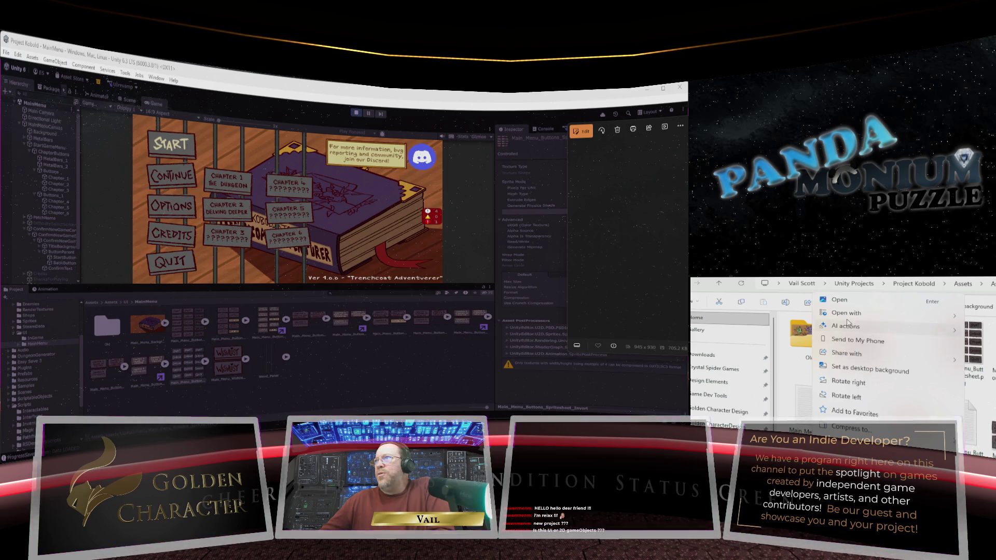
{"action": "mouse_move", "coordinate": [859, 316]}
{"action": "key", "text": "Escape"}
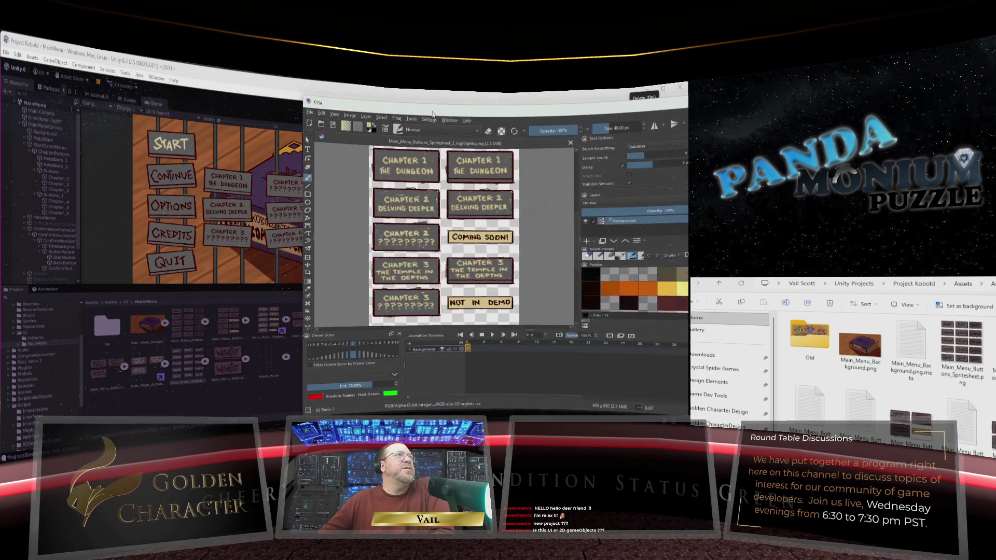
Step: Sample the button text's pale yellow #dbd295 as Krita's foreground colour
{"action": "left_click_drag", "start_coordinate": [258, 97], "coordinate": [238, 94]}
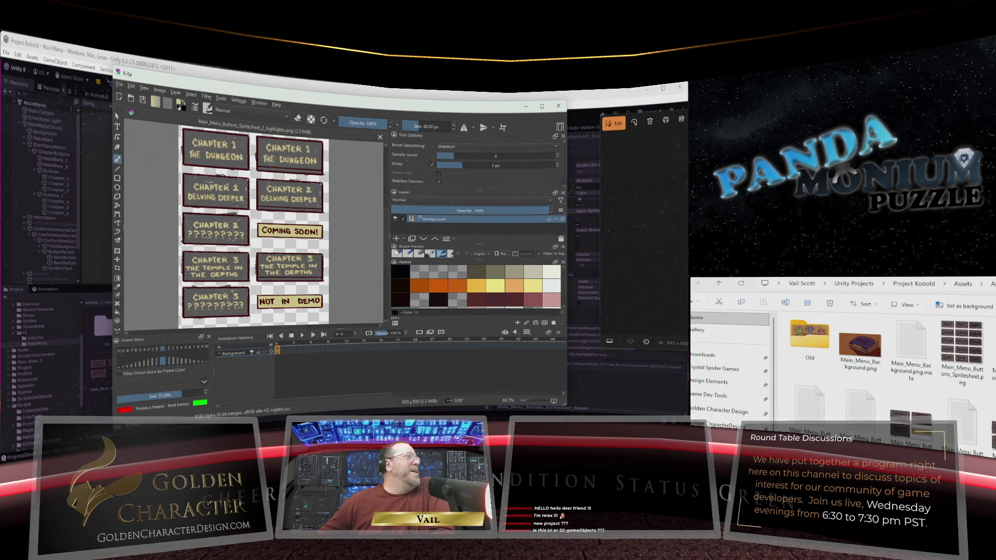
{"action": "scroll", "coordinate": [209, 139], "scroll_direction": "up", "scroll_amount": 3}
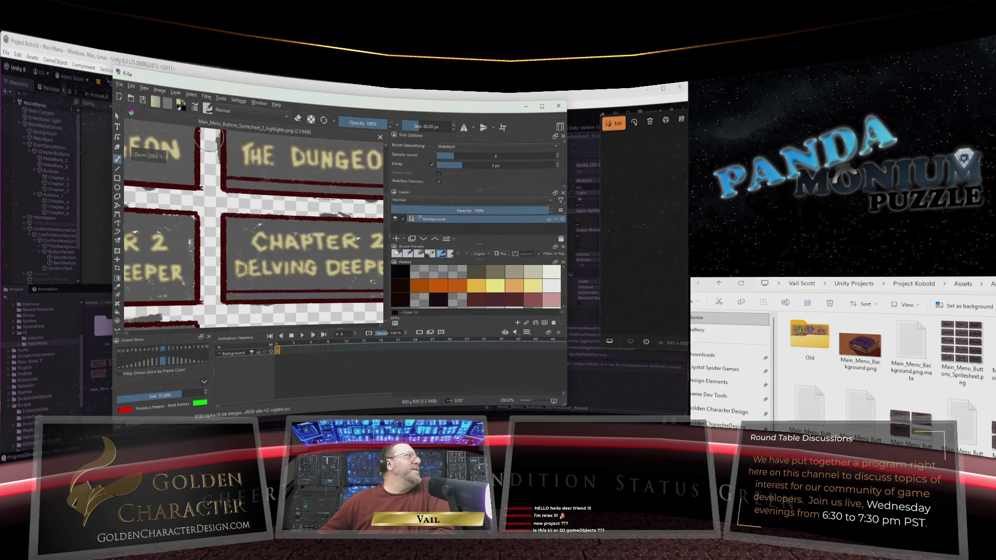
{"action": "left_click", "coordinate": [179, 104]}
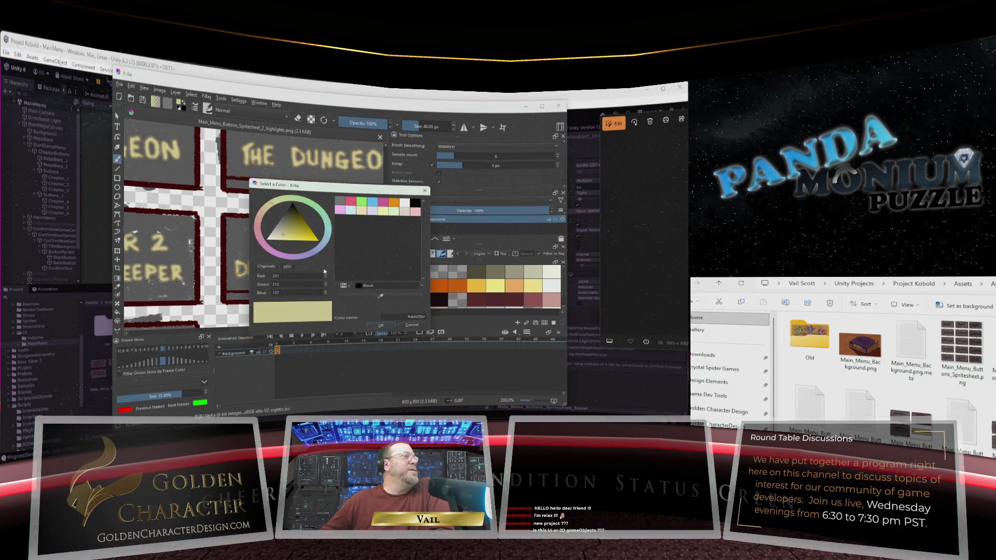
{"action": "left_click", "coordinate": [381, 297]}
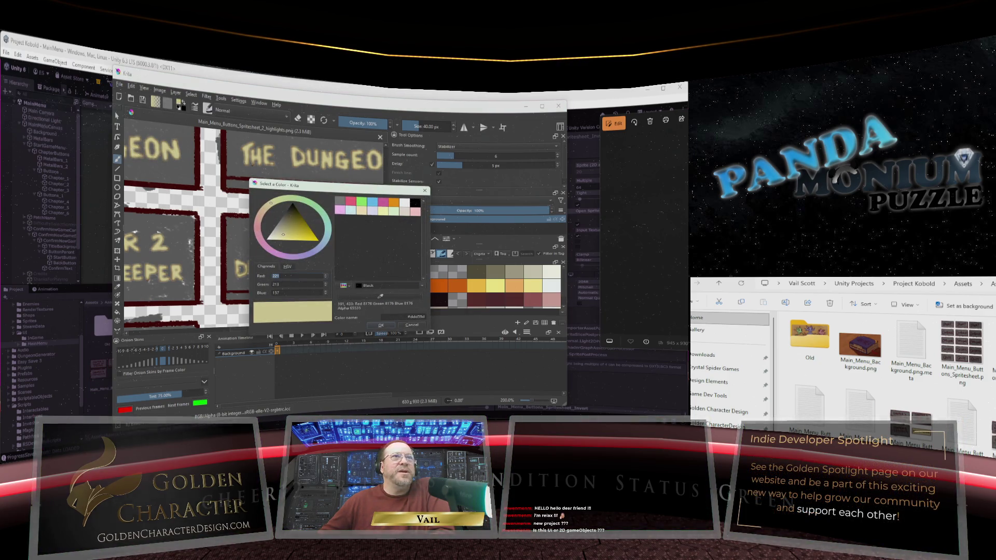
{"action": "left_click", "coordinate": [269, 156]}
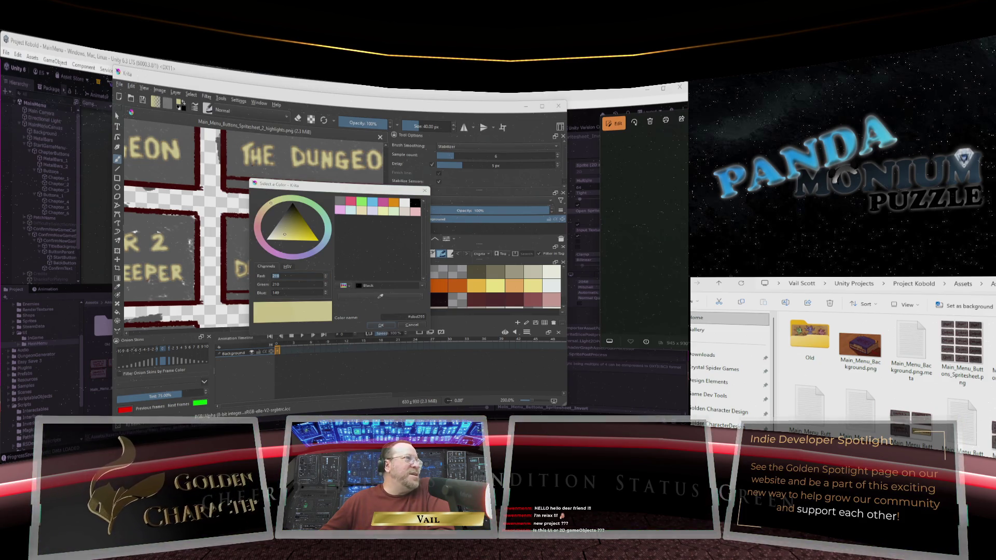
{"action": "left_click", "coordinate": [382, 326]}
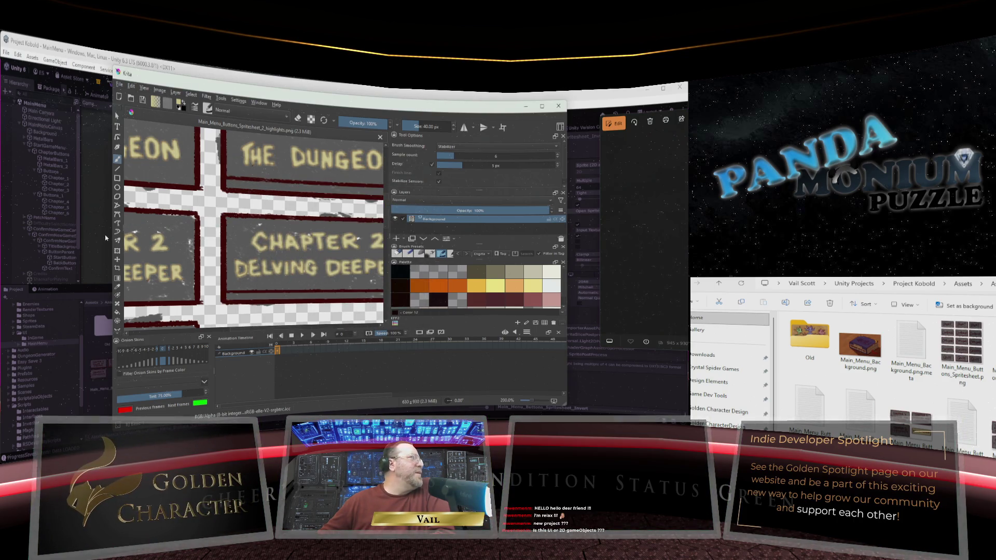
Step: Fill the inside of the Chapter 1 button with the pale yellow
{"action": "left_click", "coordinate": [118, 312]}
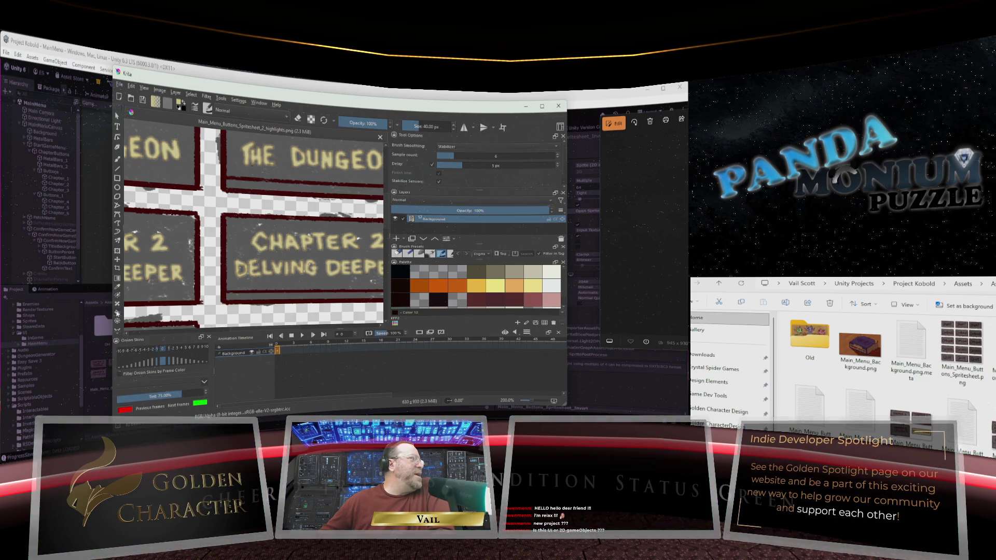
{"action": "scroll", "coordinate": [491, 170], "scroll_direction": "down", "scroll_amount": 2}
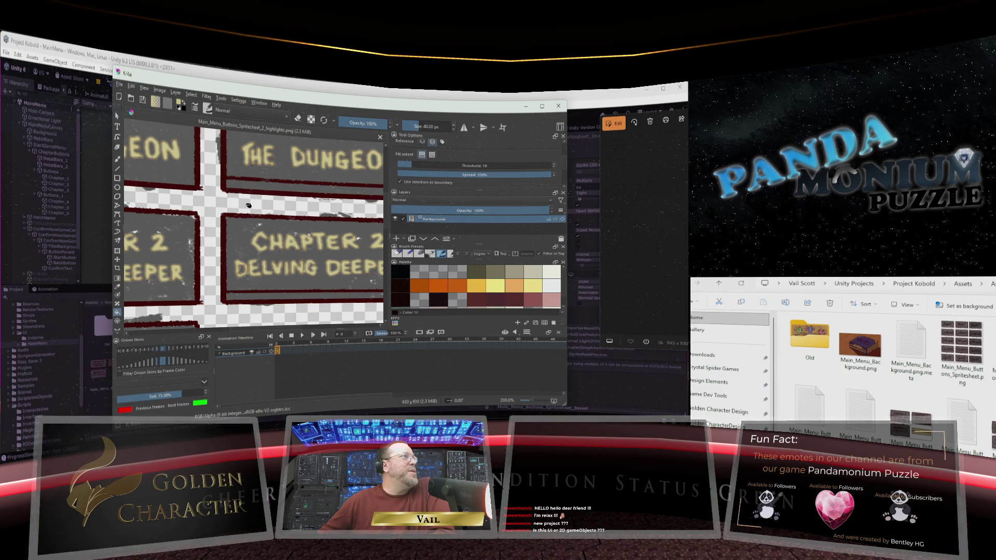
{"action": "scroll", "coordinate": [265, 156], "scroll_direction": "up", "scroll_amount": 3}
{"action": "scroll", "coordinate": [264, 156], "scroll_direction": "down", "scroll_amount": 5}
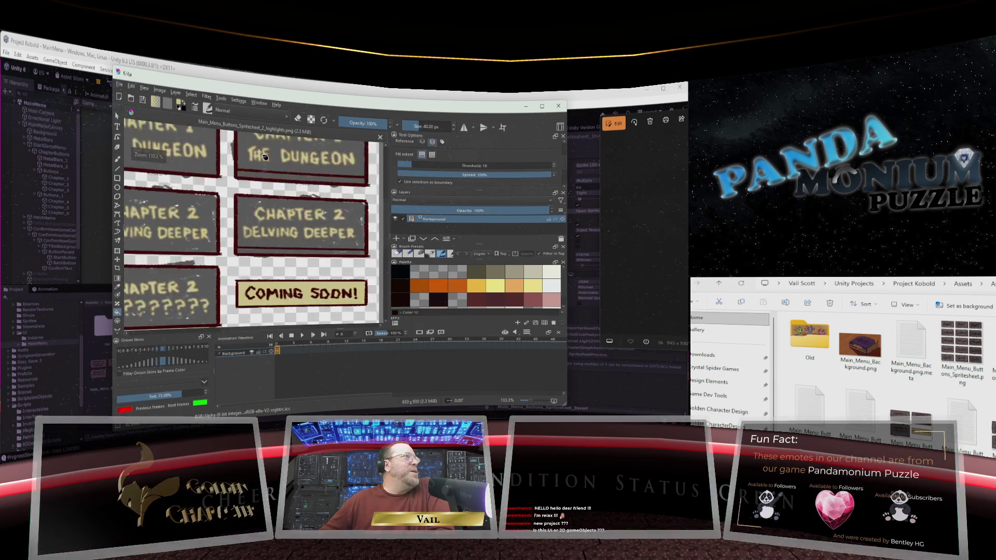
{"action": "scroll", "coordinate": [333, 150], "scroll_direction": "up", "scroll_amount": 2}
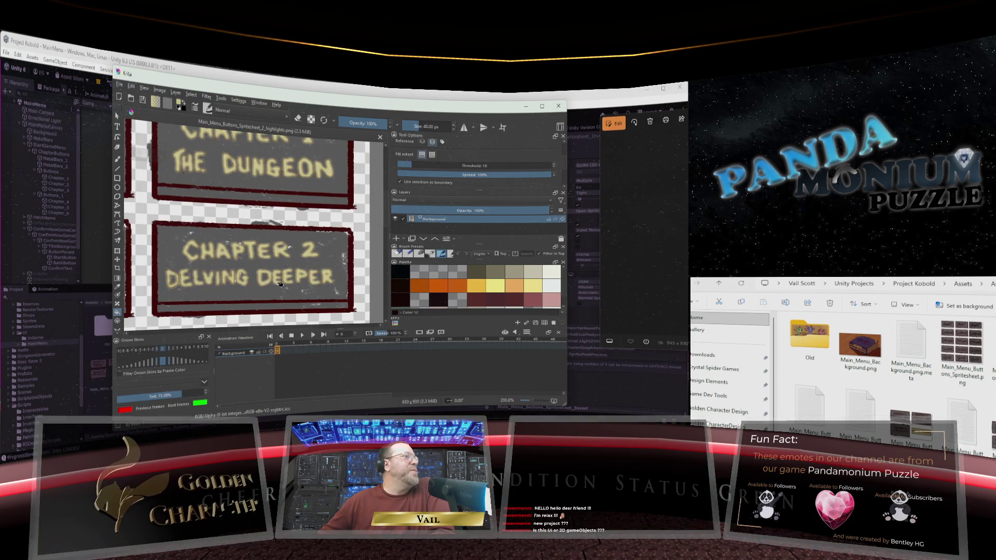
{"action": "scroll", "coordinate": [385, 182], "scroll_direction": "up", "scroll_amount": 3}
{"action": "left_click_drag", "start_coordinate": [386, 183], "coordinate": [387, 203]}
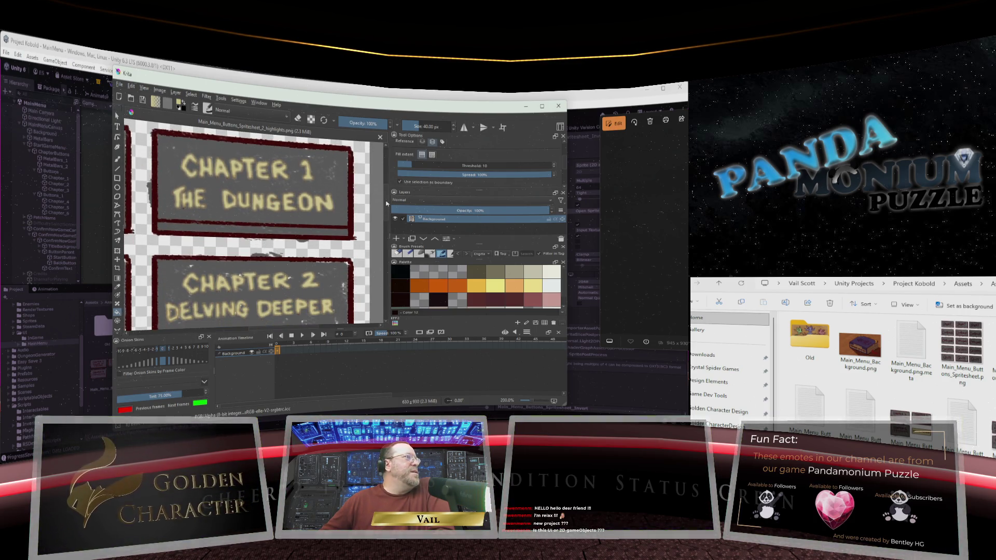
{"action": "left_click", "coordinate": [189, 167]}
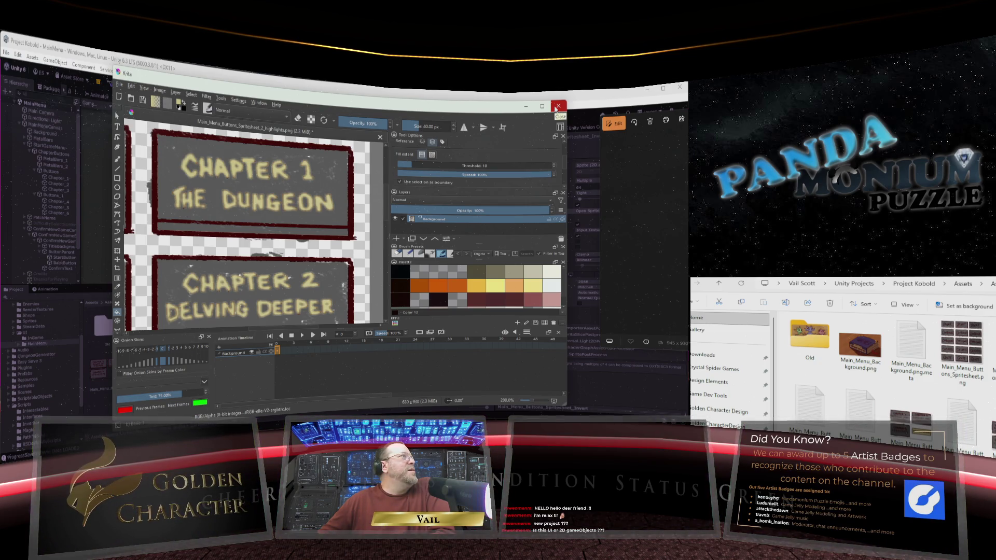
Step: Close the highlights document in Krita, discarding the changes, to return to Unity
{"action": "left_click", "coordinate": [557, 107]}
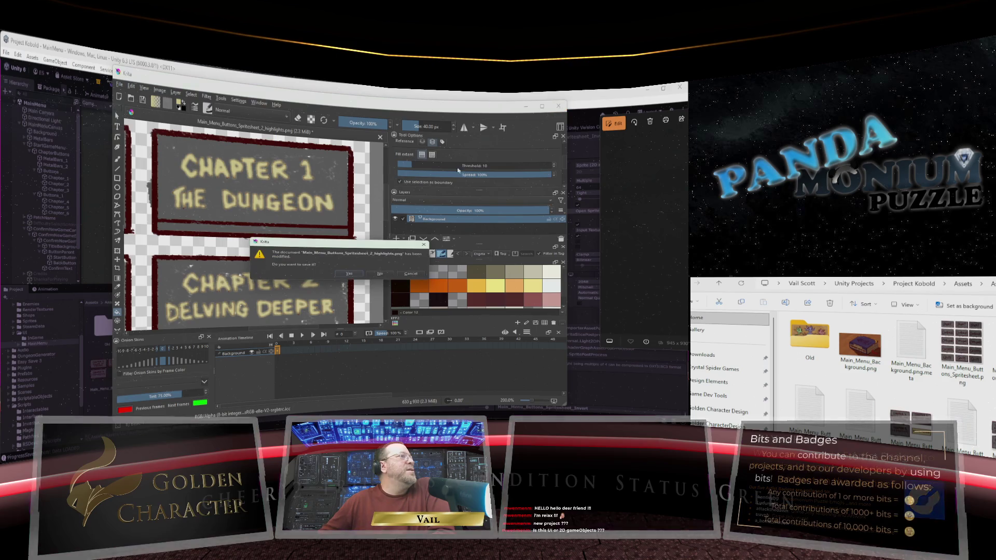
{"action": "left_click", "coordinate": [380, 273]}
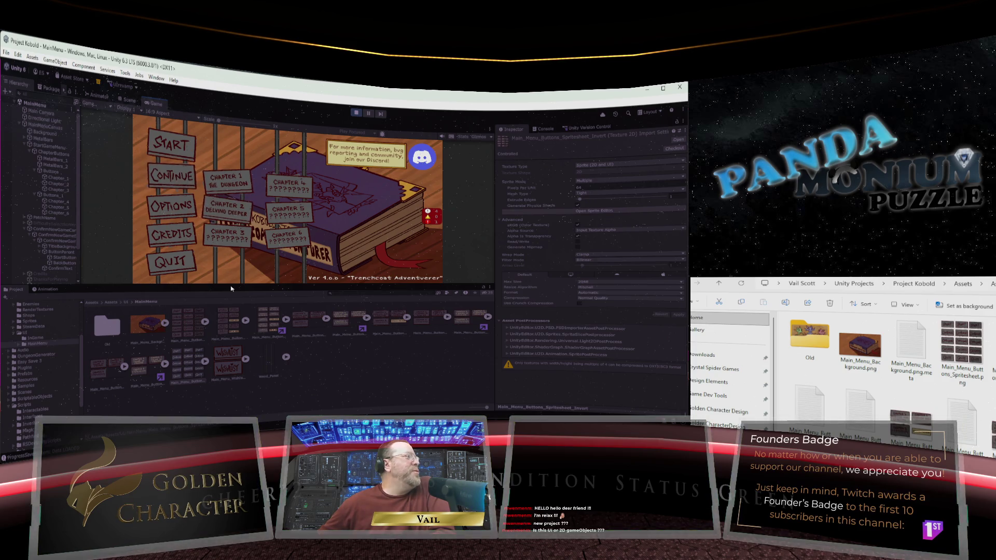
Step: Enlarge the Game view by lowering its splitter with the Project panel
{"action": "left_click_drag", "start_coordinate": [231, 285], "coordinate": [233, 333]}
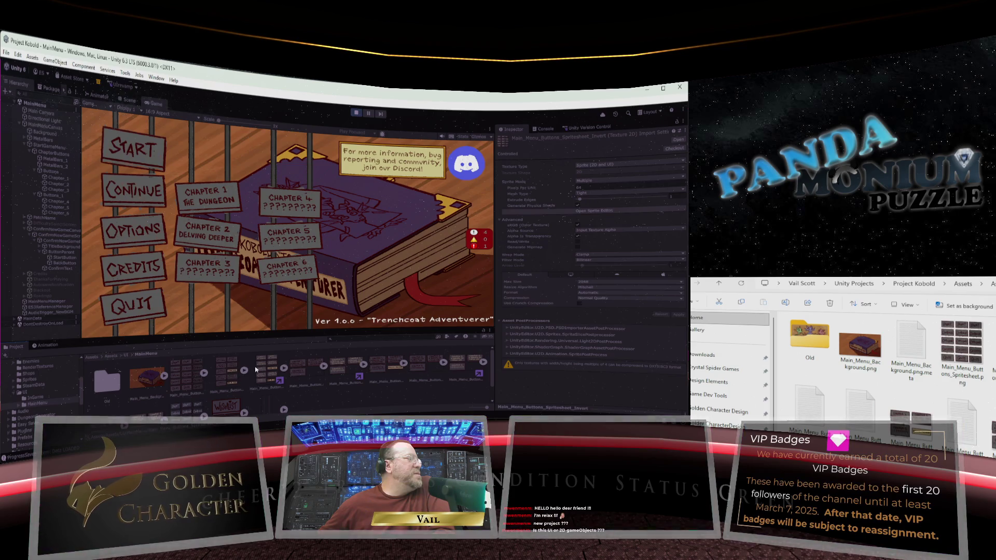
{"action": "scroll", "coordinate": [255, 369], "scroll_direction": "down", "scroll_amount": 2}
{"action": "scroll", "coordinate": [255, 369], "scroll_direction": "up", "scroll_amount": 2}
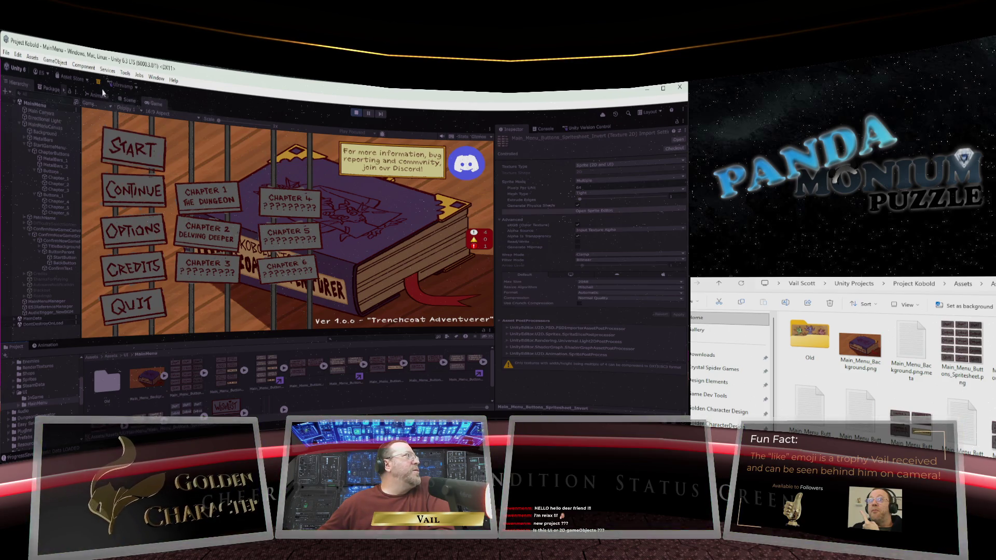
Step: Exit Play mode, save the MainMenu scene via File > Save, and quit Unity
{"action": "left_click", "coordinate": [356, 113]}
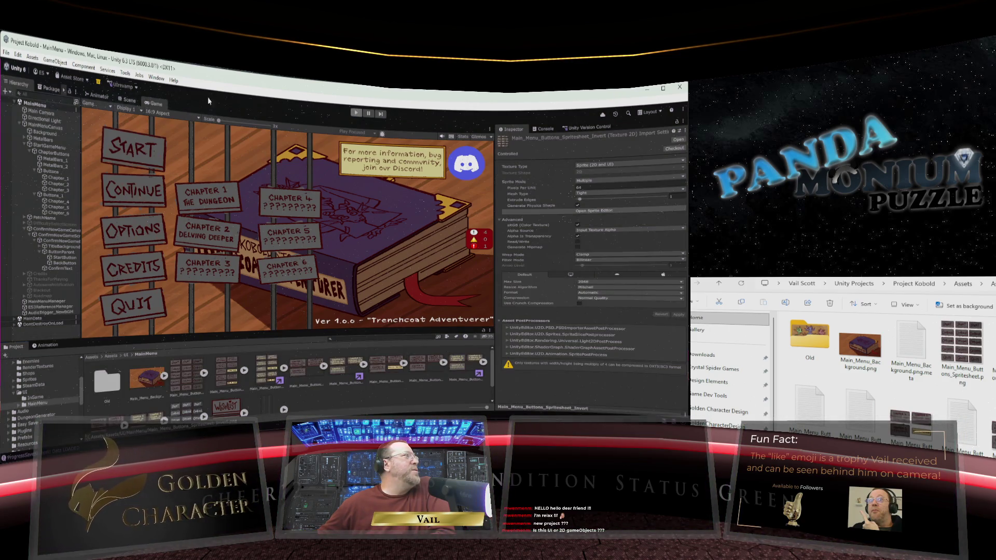
{"action": "left_click", "coordinate": [6, 53]}
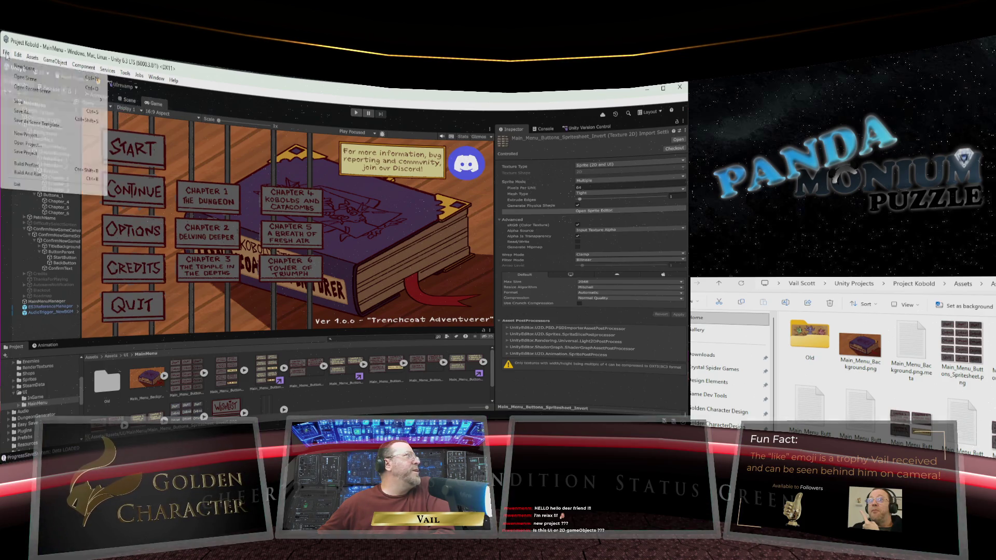
{"action": "left_click", "coordinate": [19, 104]}
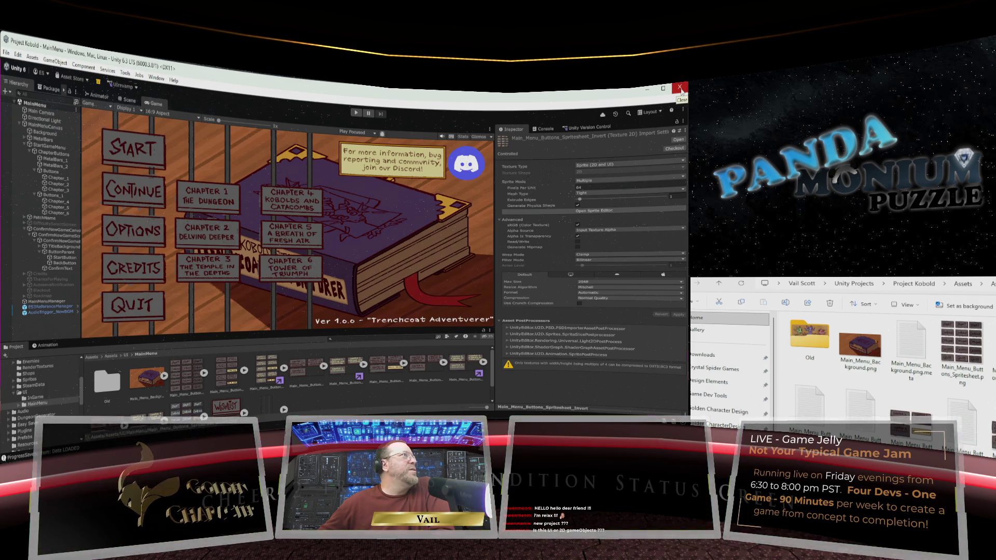
{"action": "left_click", "coordinate": [680, 88]}
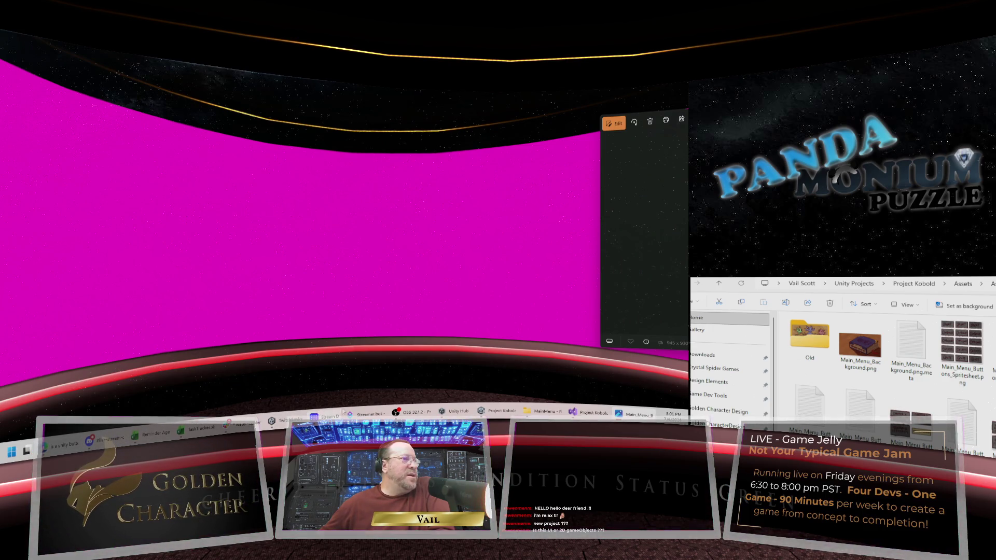
Step: Relaunch Project Kobold from the Unity Hub Projects list
{"action": "left_click", "coordinate": [449, 412]}
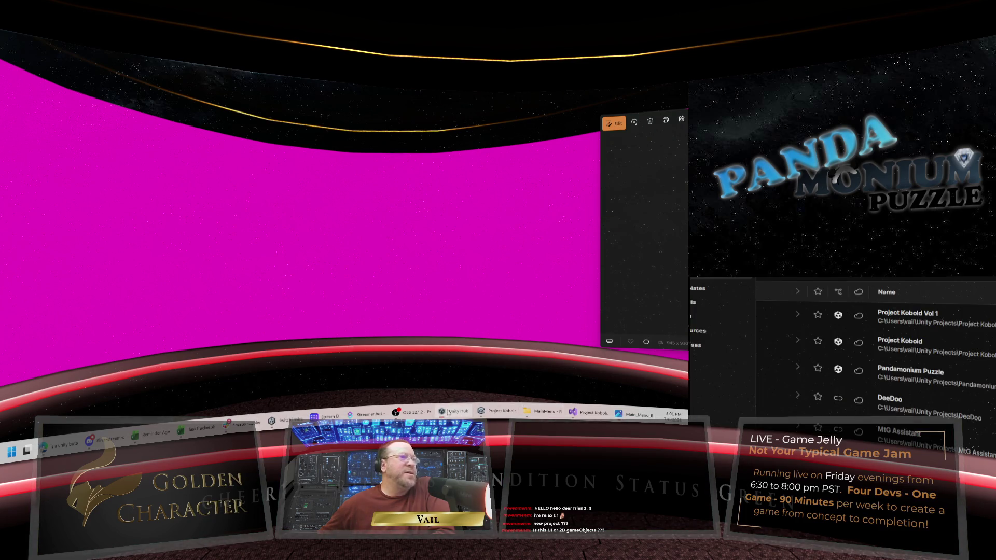
{"action": "left_click", "coordinate": [954, 354]}
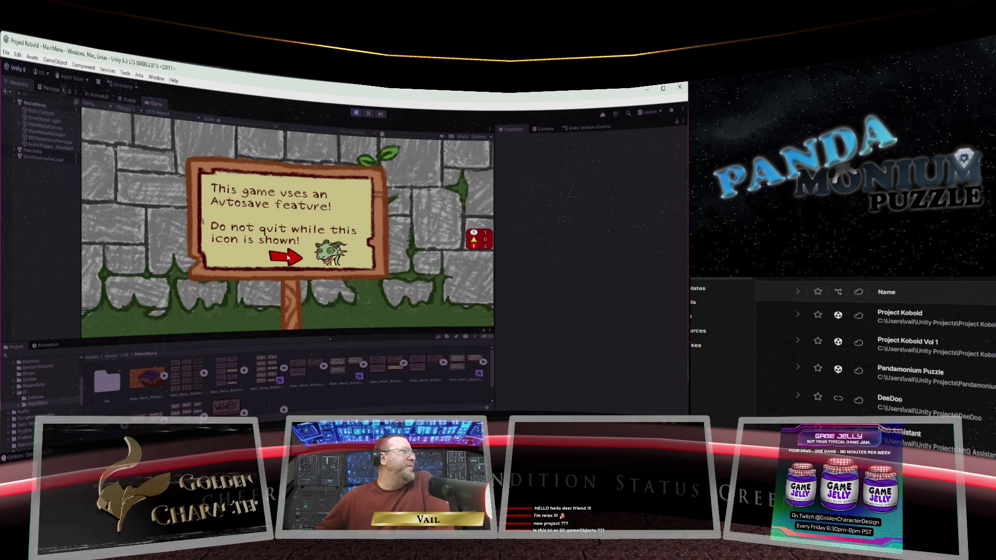
Step: Press START in the Game view to reveal chapter select with Chapters 1 and 2 titled
{"action": "left_click", "coordinate": [148, 161]}
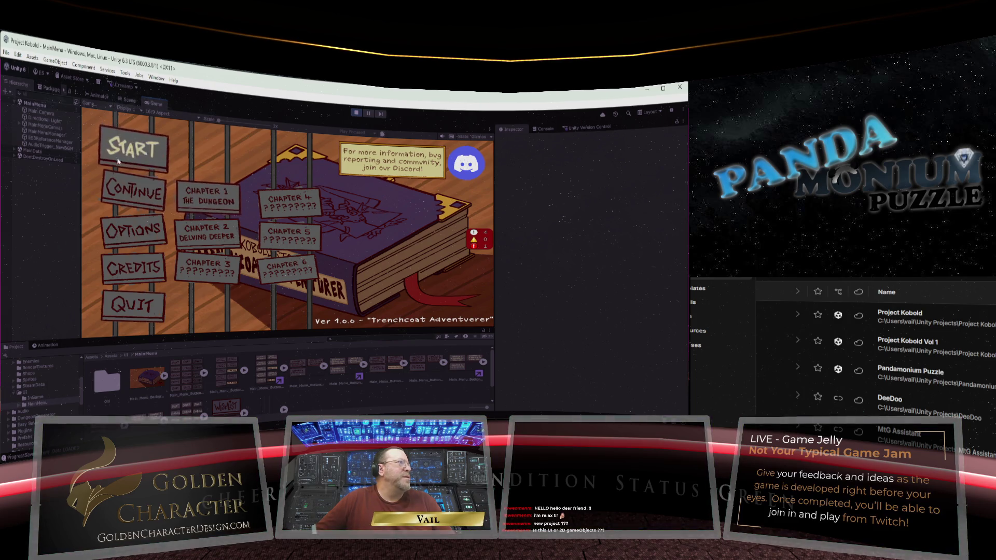
Step: Stop play mode, widen the Version Control list, and write the summary 'Enabled animations for non-interactable buttons'
{"action": "left_click", "coordinate": [357, 114]}
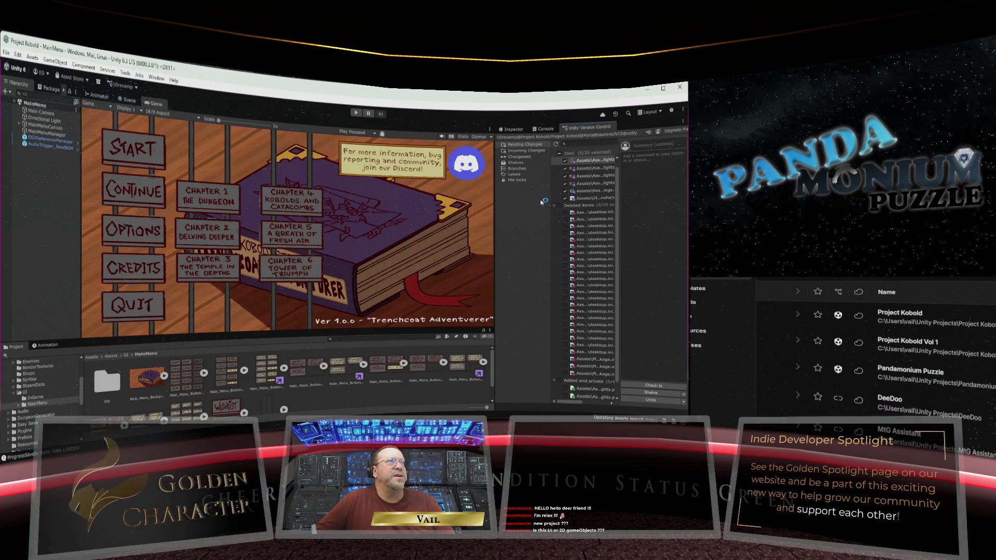
{"action": "left_click_drag", "start_coordinate": [494, 247], "coordinate": [280, 247]}
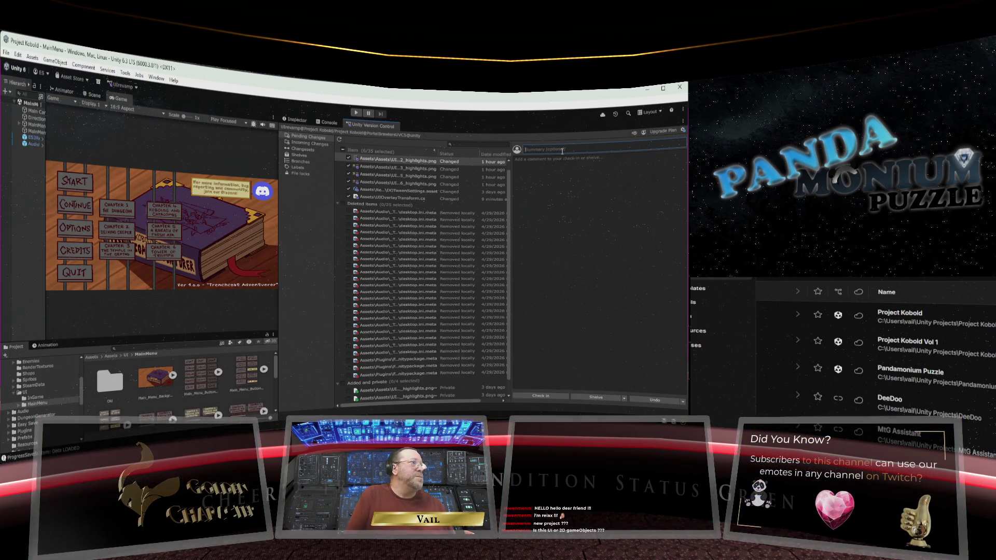
{"action": "type", "text": "Updated"}
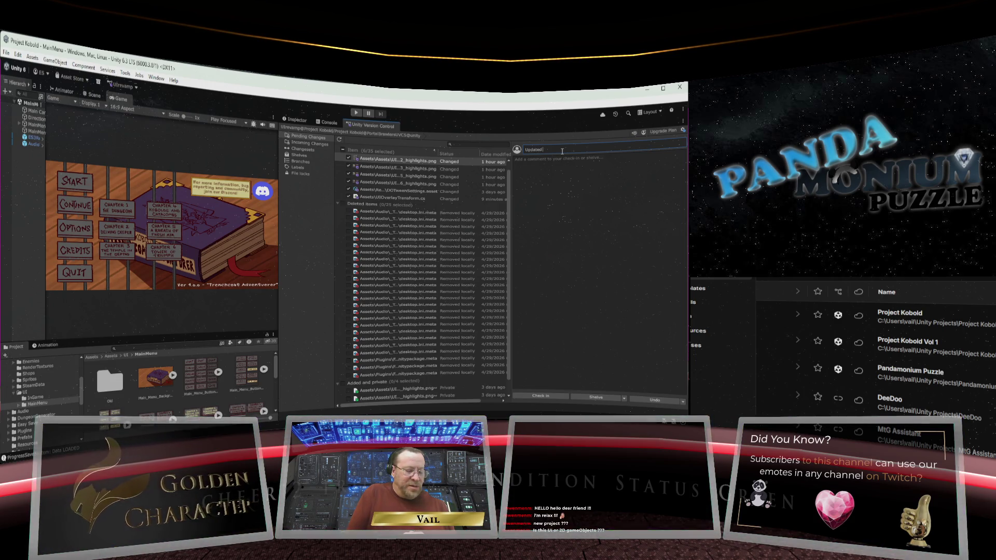
{"action": "type", "text": " Ch"}
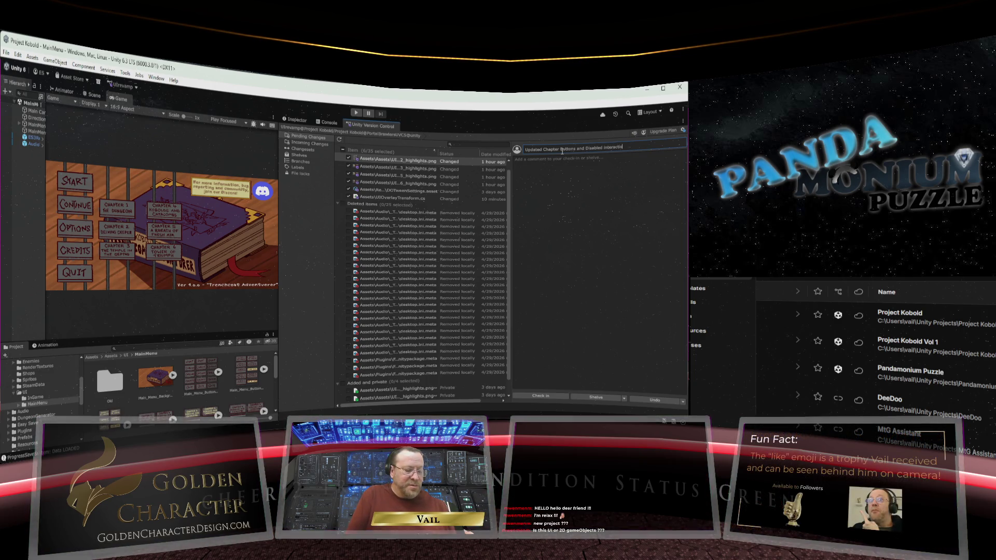
{"action": "key", "text": "BackSpace"}
{"action": "key", "text": "BackSpace"}
{"action": "key", "text": "BackSpace"}
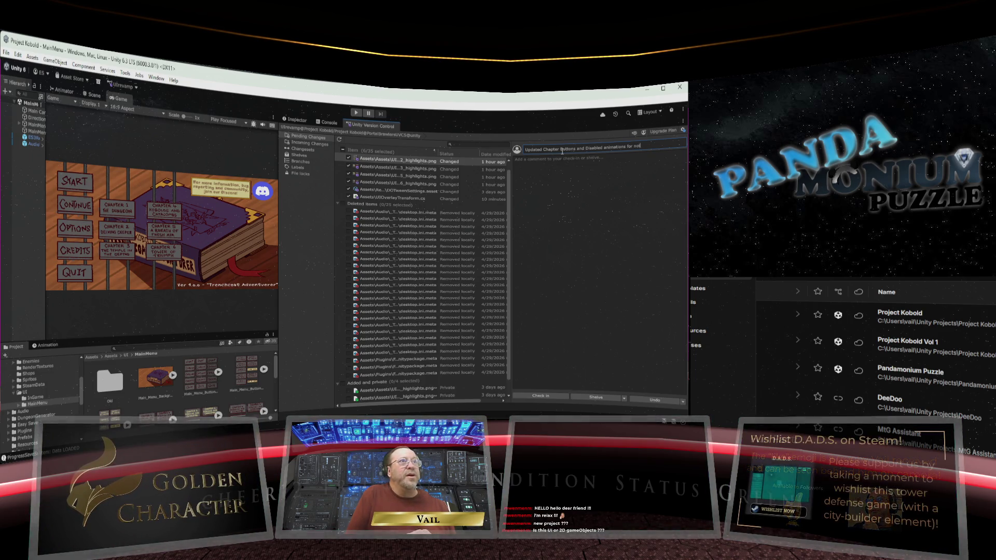
{"action": "type", "text": "n-interactable buttos"}
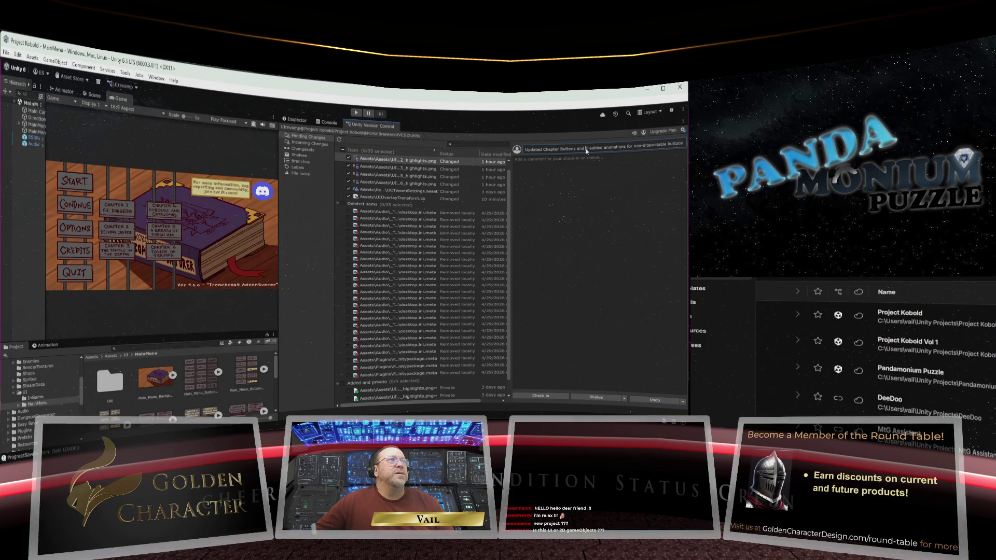
{"action": "left_click_drag", "start_coordinate": [586, 151], "coordinate": [523, 151]}
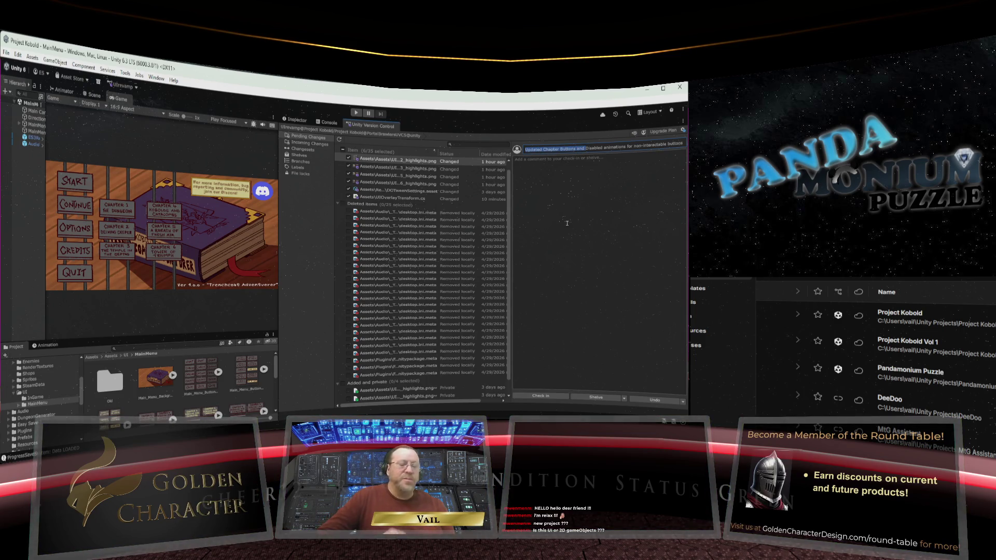
{"action": "key", "text": "BackSpace"}
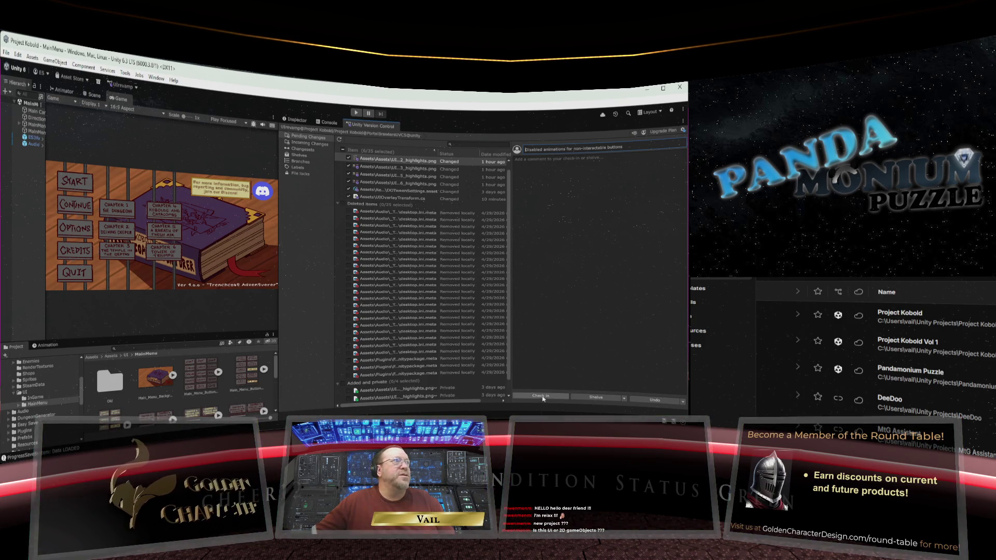
Step: Include all 35 pending changes and check them in
{"action": "left_click", "coordinate": [342, 150]}
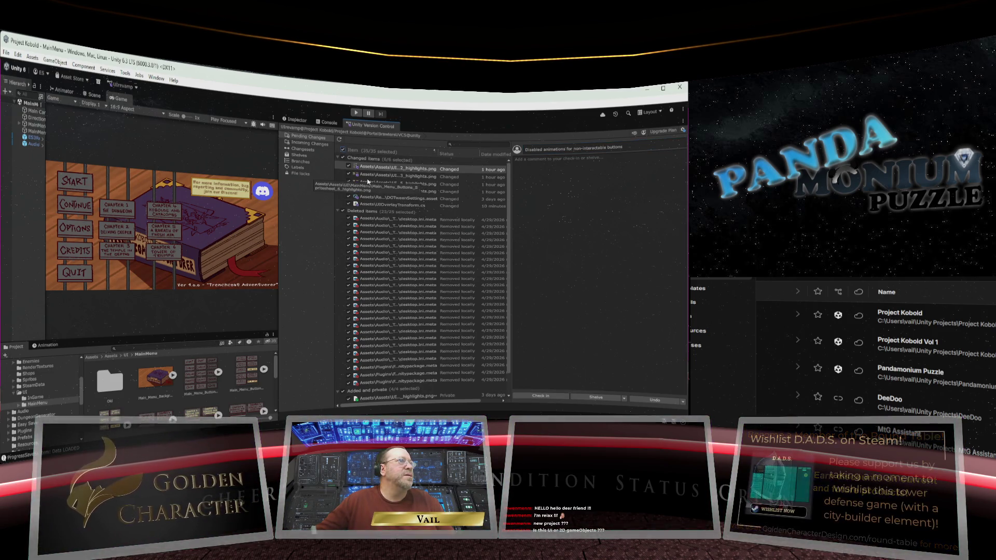
{"action": "scroll", "coordinate": [370, 183], "scroll_direction": "down", "scroll_amount": 1}
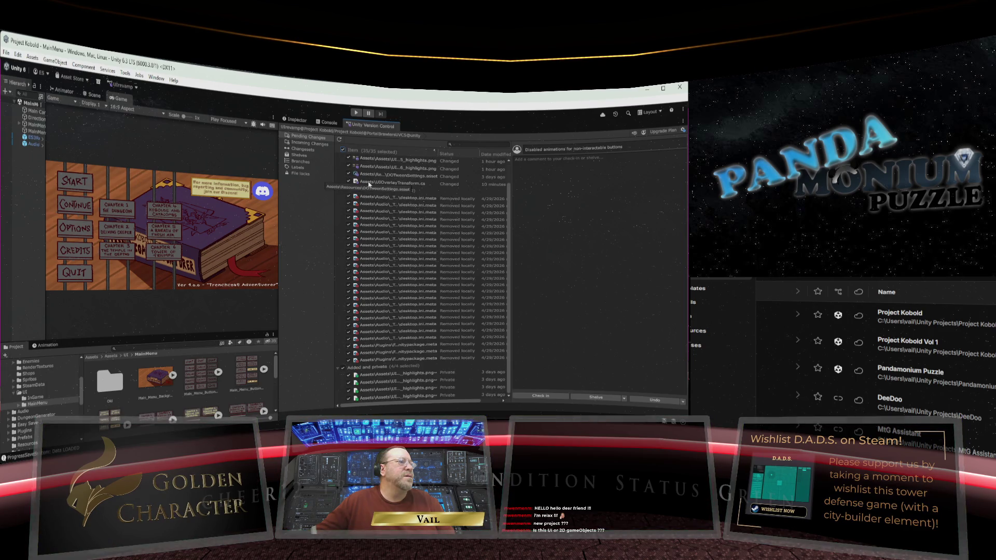
{"action": "scroll", "coordinate": [370, 184], "scroll_direction": "up", "scroll_amount": 2}
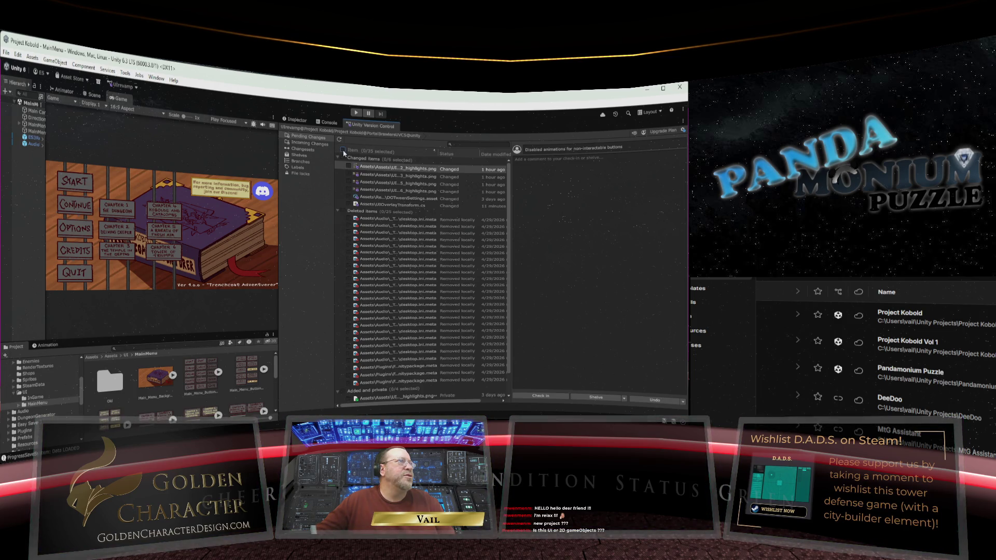
{"action": "scroll", "coordinate": [388, 226], "scroll_direction": "down", "scroll_amount": 1}
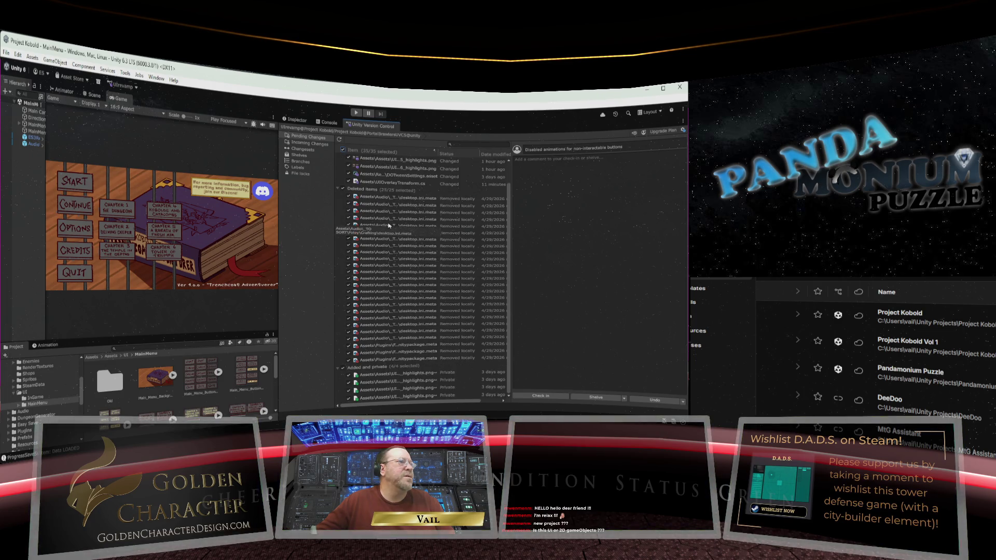
{"action": "scroll", "coordinate": [389, 225], "scroll_direction": "up", "scroll_amount": 2}
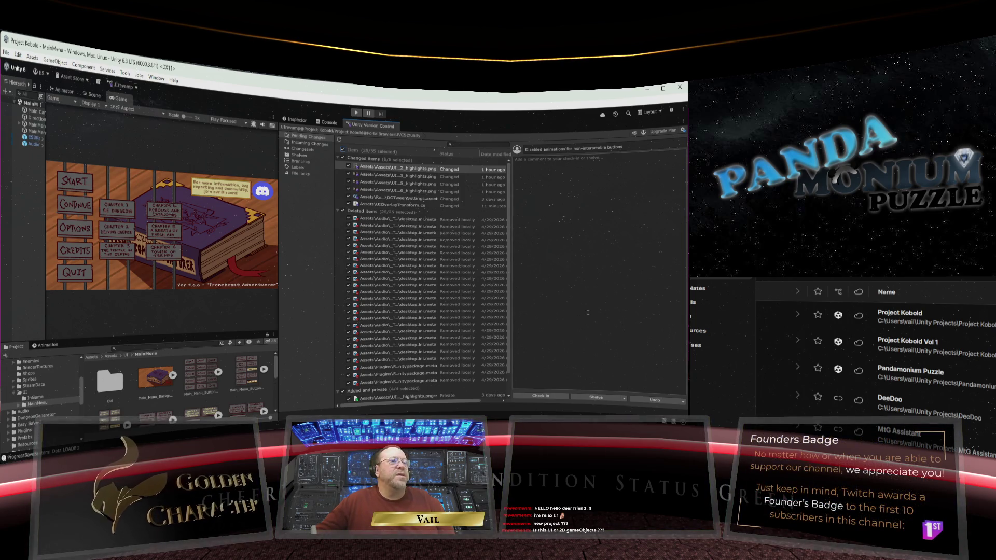
{"action": "left_click", "coordinate": [542, 396]}
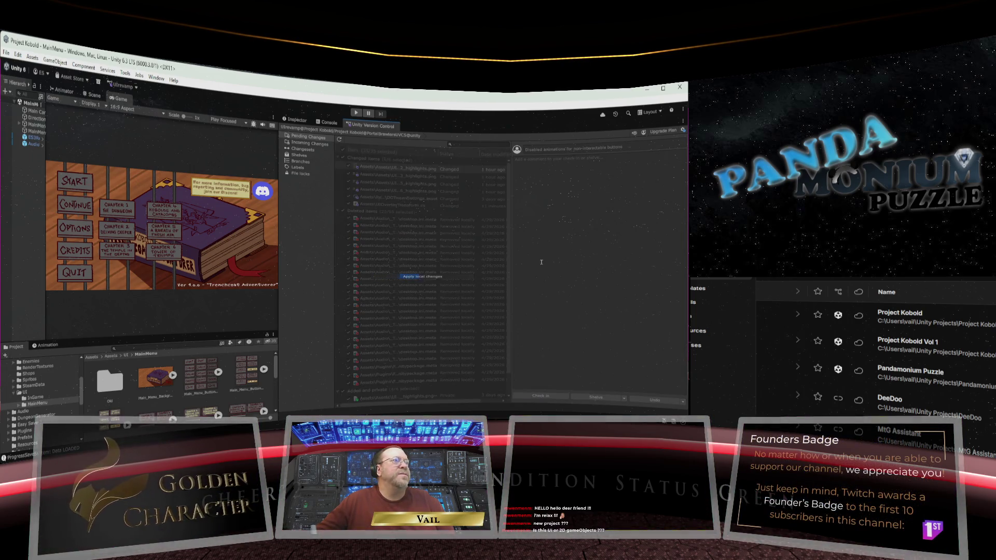